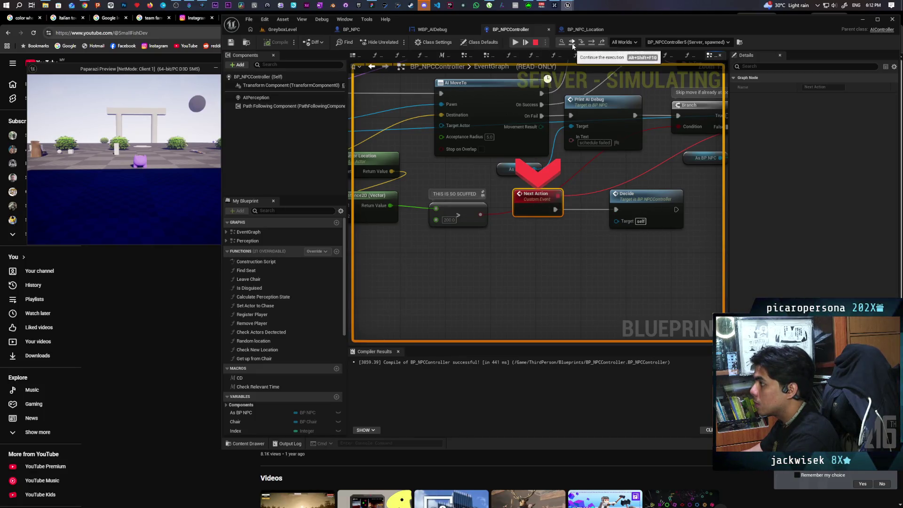
# Inspect the Complete Action call node in BP_NPC_Location's event graph.
pyautogui.click(580, 31)
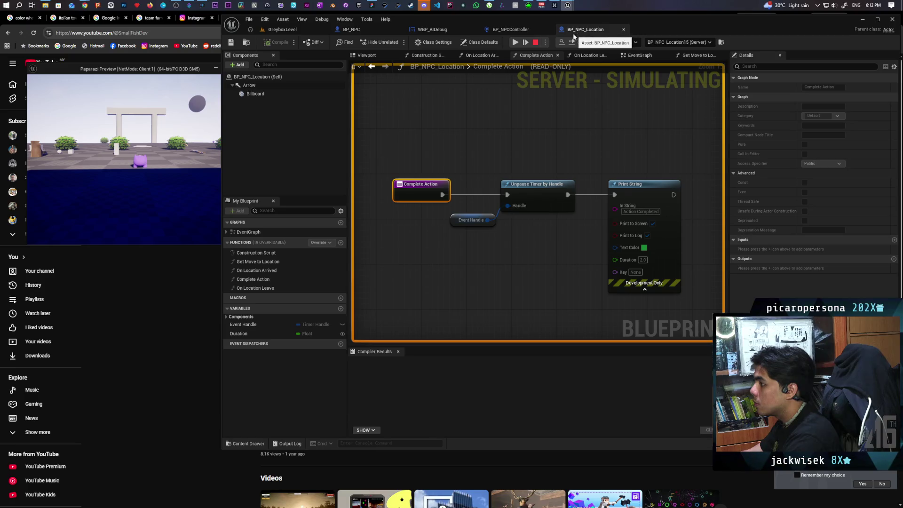
pyautogui.click(659, 55)
pyautogui.click(535, 197)
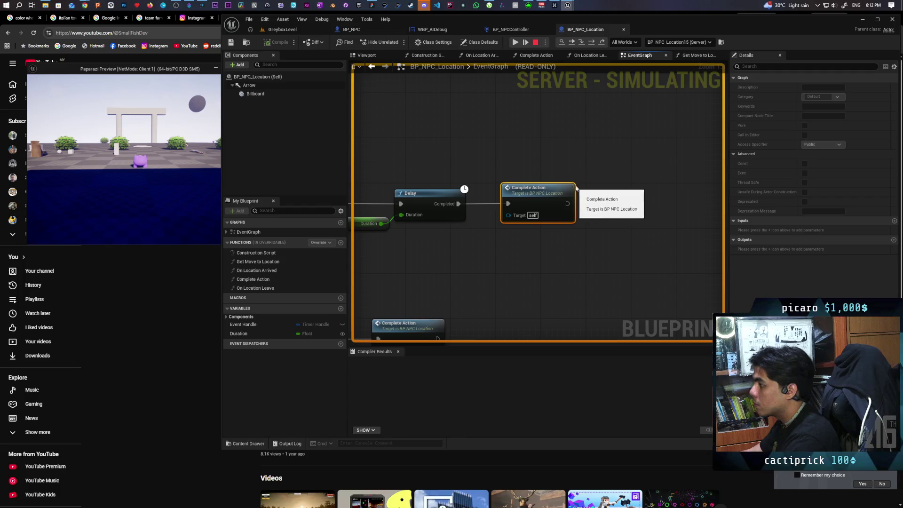
# Remove the Decide breakpoint, set the debug object to BP_NPCController6, and resume execution.
pyautogui.click(511, 29)
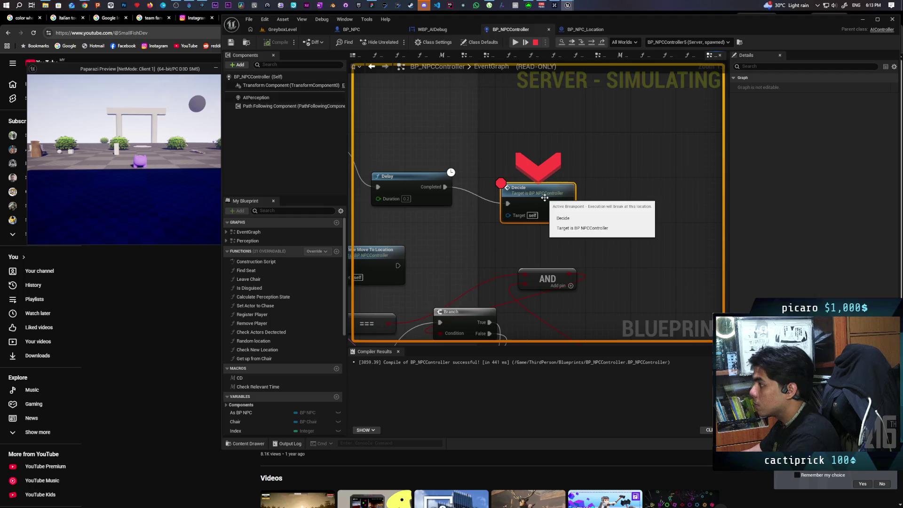
pyautogui.press('F9')
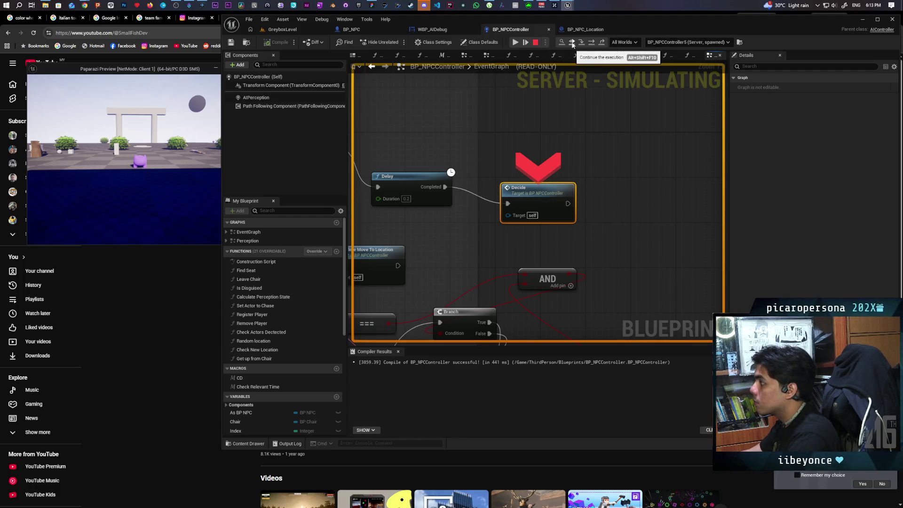
pyautogui.click(699, 42)
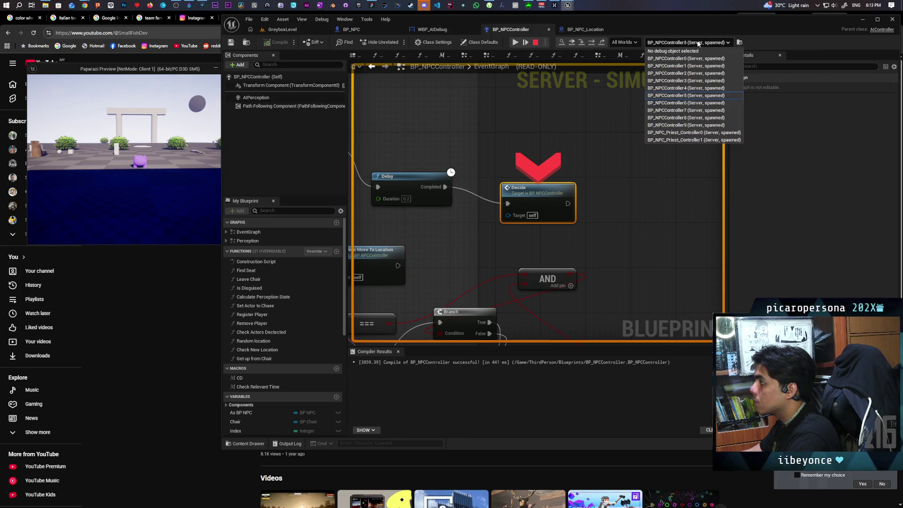
pyautogui.click(699, 102)
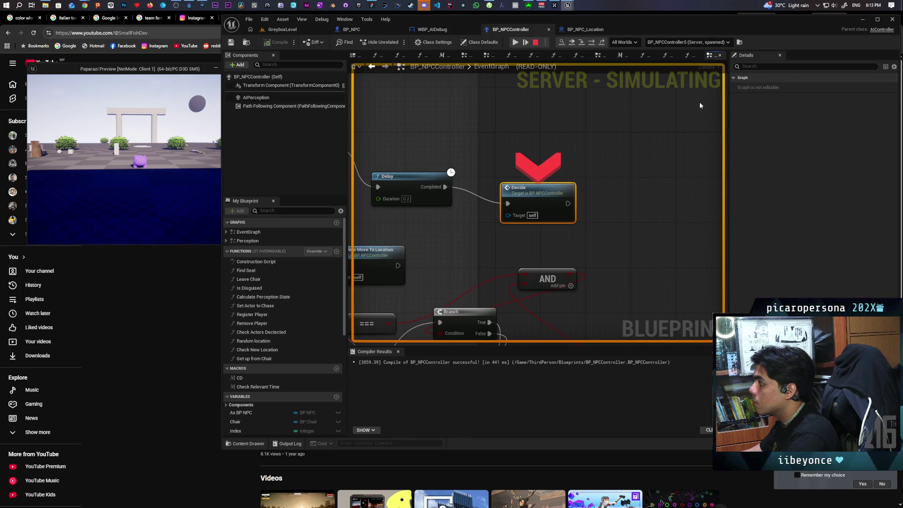
pyautogui.click(572, 42)
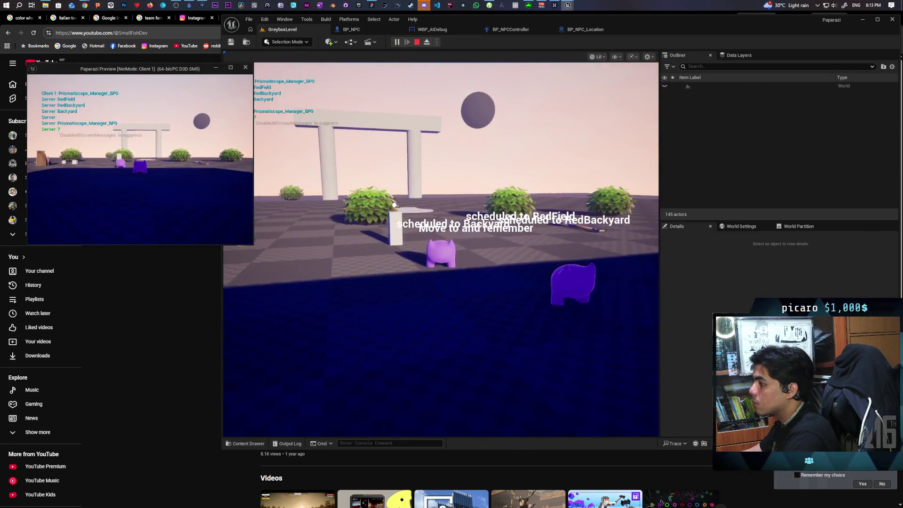
# Restart Play-In-Editor and walk the player forward toward the NPC.
pyautogui.click(394, 205)
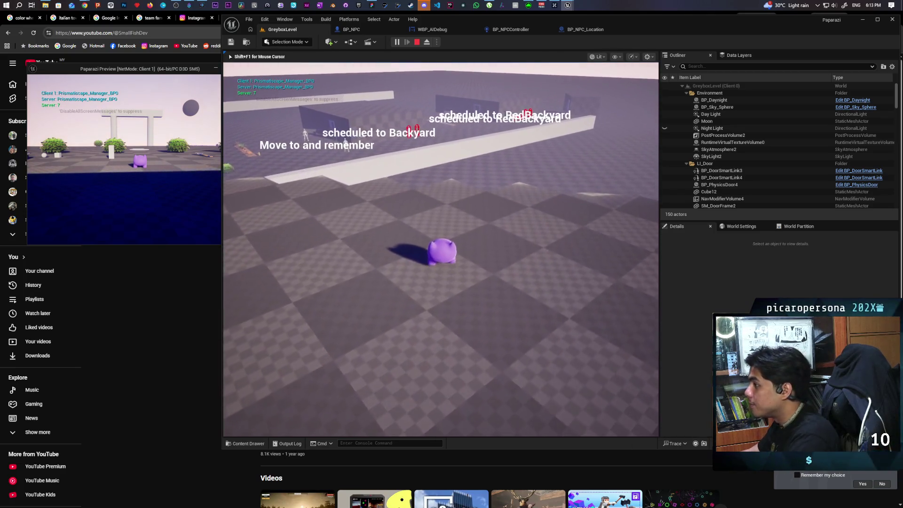
pyautogui.press('Escape')
pyautogui.click(397, 43)
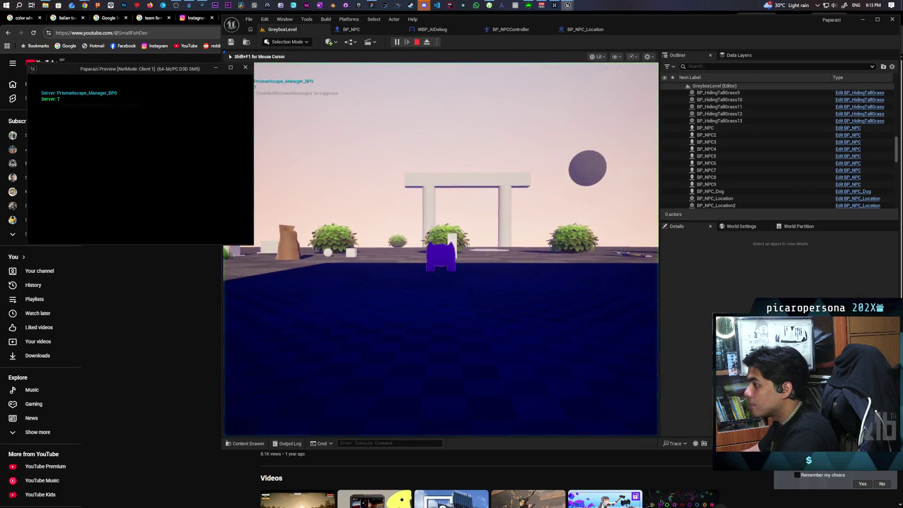
pyautogui.click(368, 145)
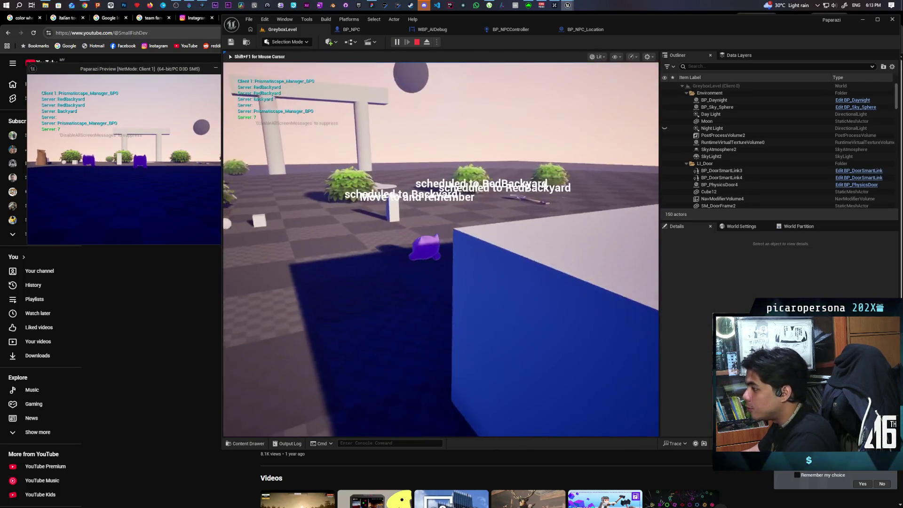
pyautogui.press('w')
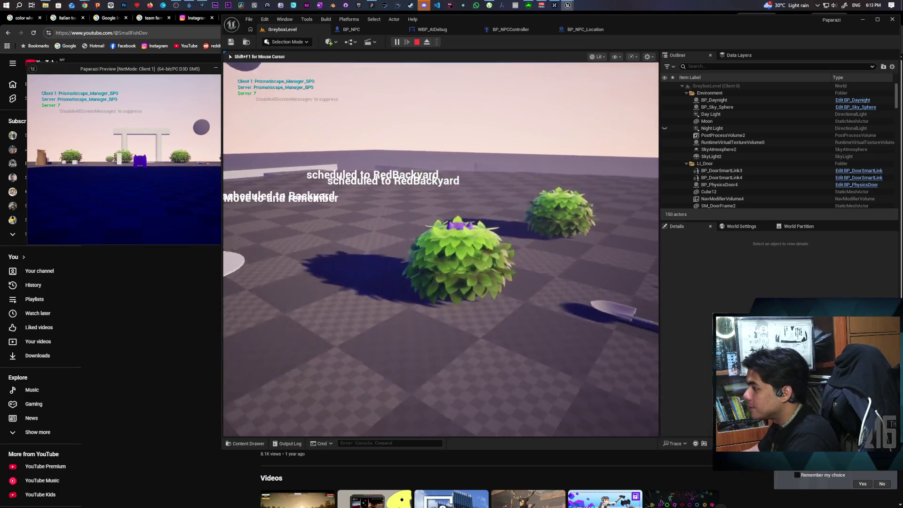
pyautogui.press('w')
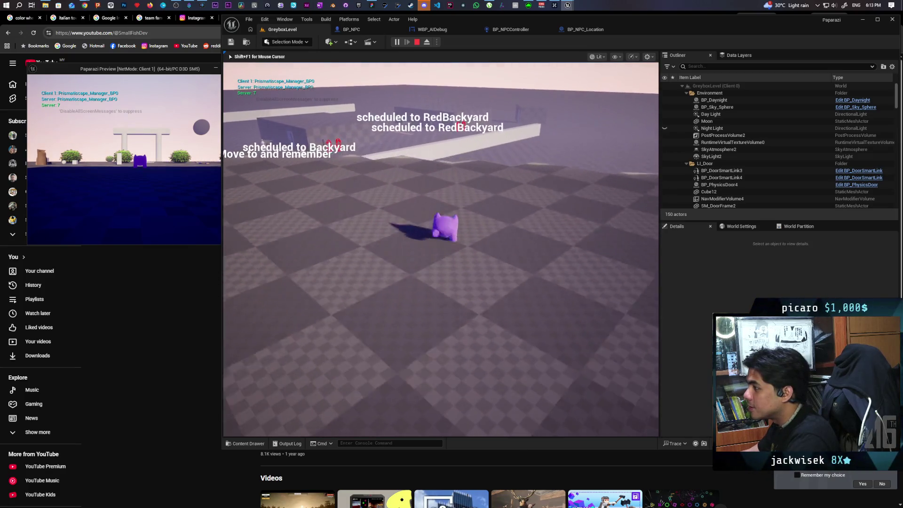
# Restart play twice more, walking toward the NPC until the Print String breakpoint triggers.
pyautogui.press('Escape')
pyautogui.click(397, 42)
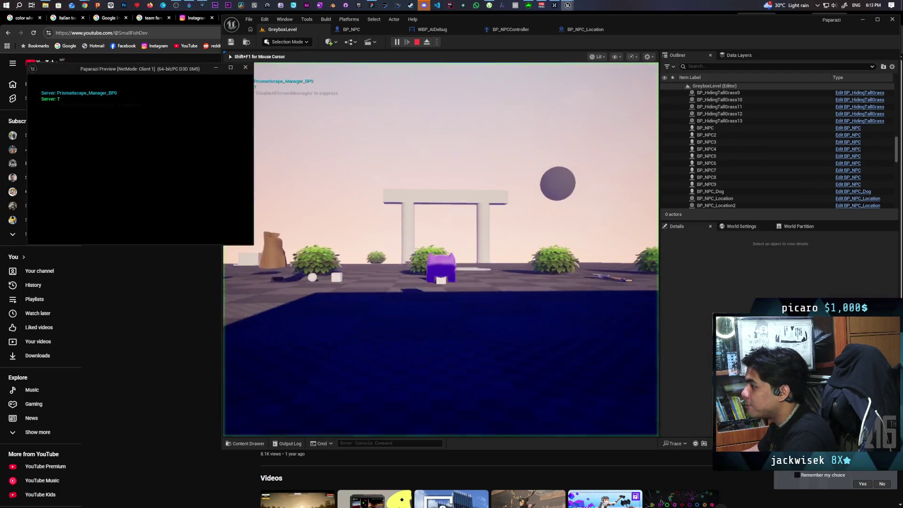
pyautogui.click(440, 249)
pyautogui.press('w')
pyautogui.press('w')
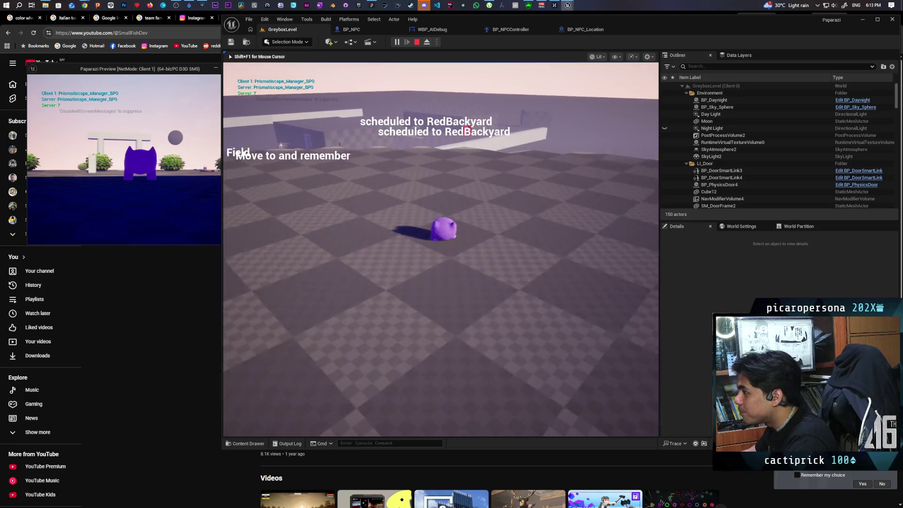
pyautogui.press('Escape')
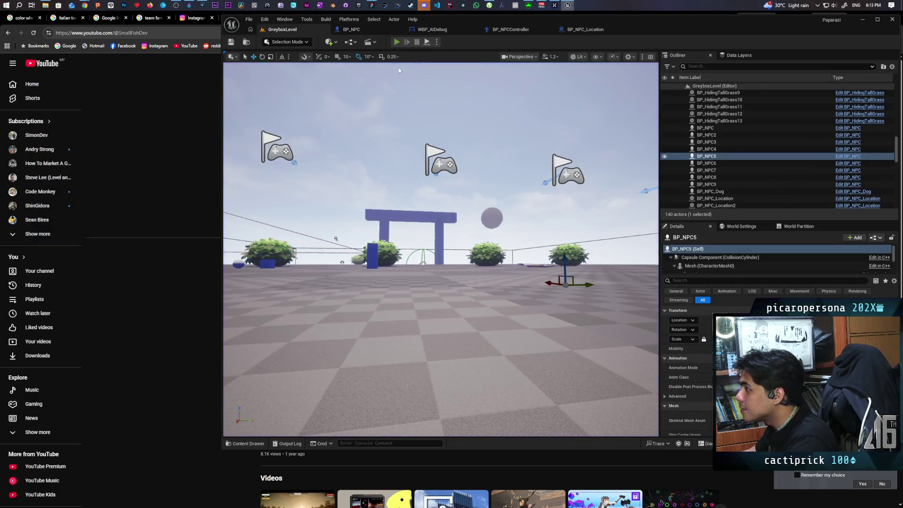
pyautogui.click(396, 42)
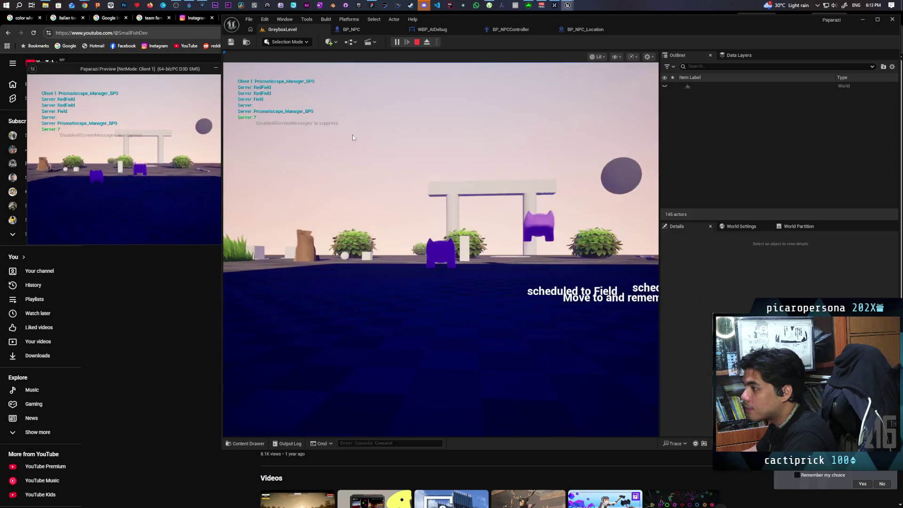
pyautogui.press('w')
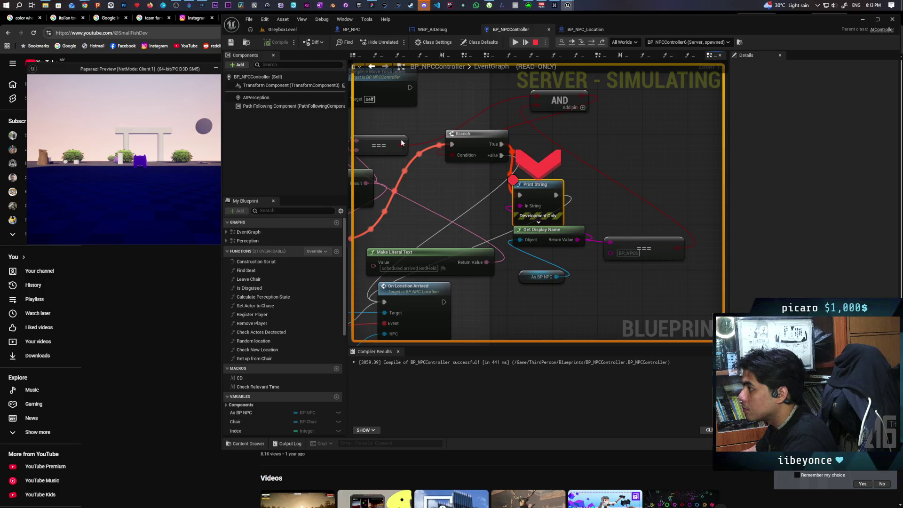
pyautogui.click(292, 30)
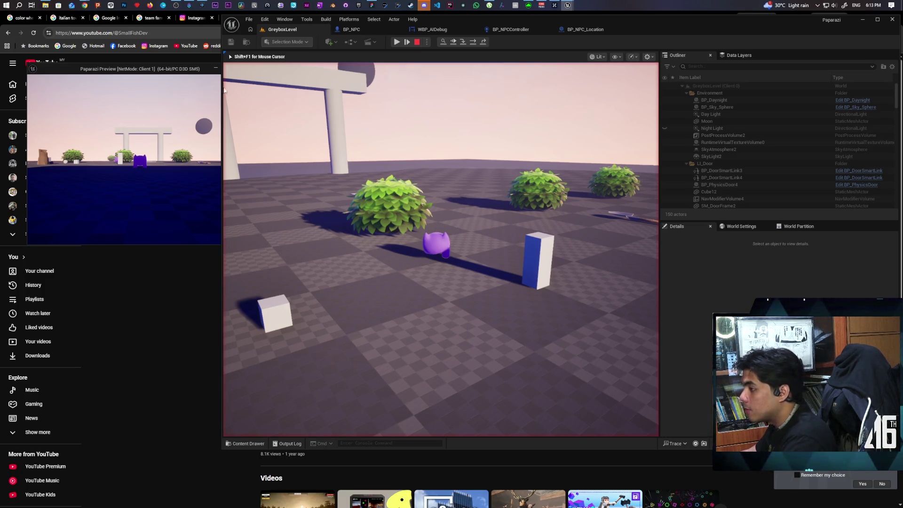
pyautogui.hotkey('shift', 'F1')
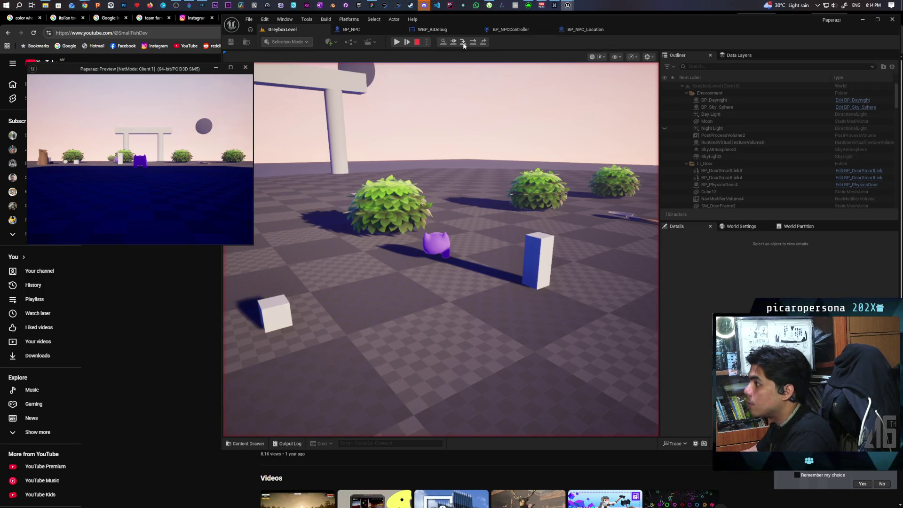
pyautogui.click(520, 30)
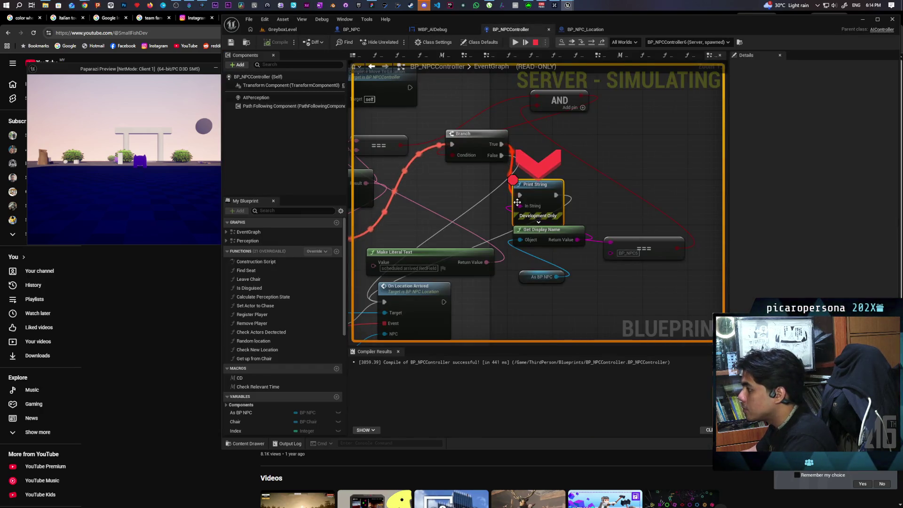
pyautogui.moveTo(520, 206)
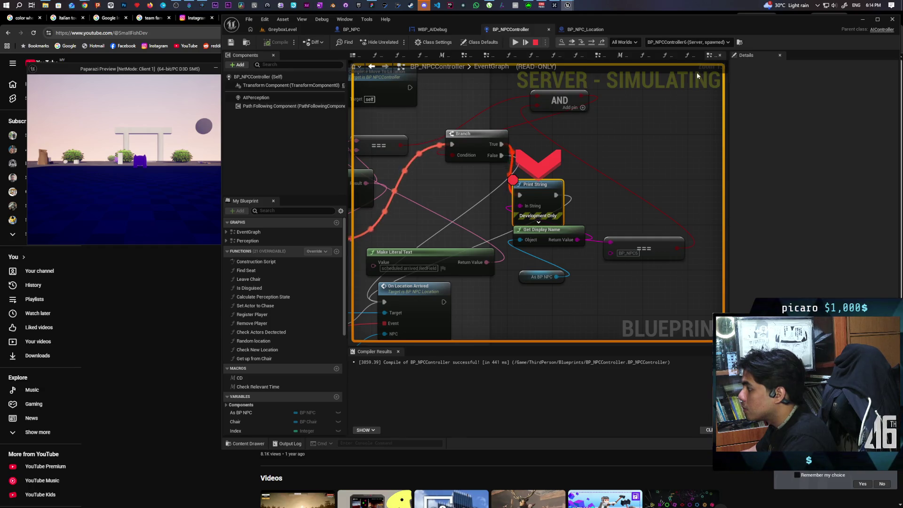
pyautogui.click(706, 45)
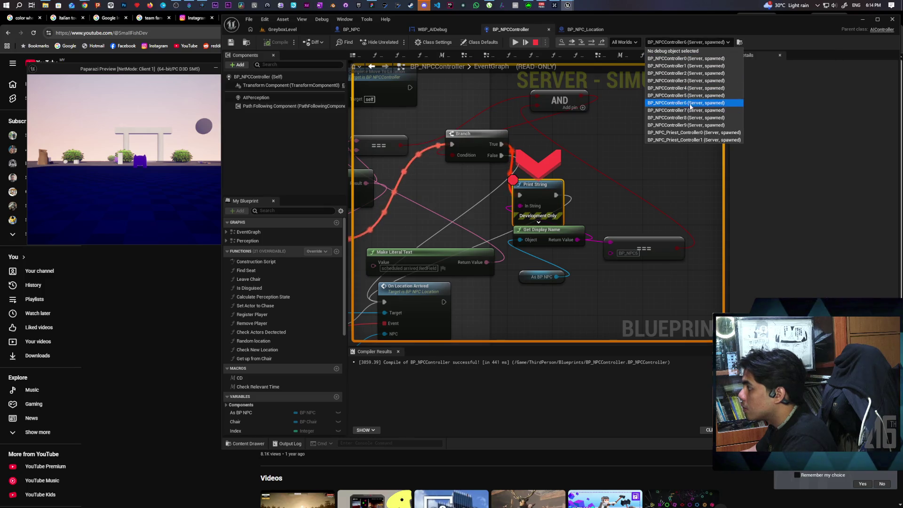
pyautogui.click(699, 82)
pyautogui.click(701, 44)
pyautogui.click(698, 102)
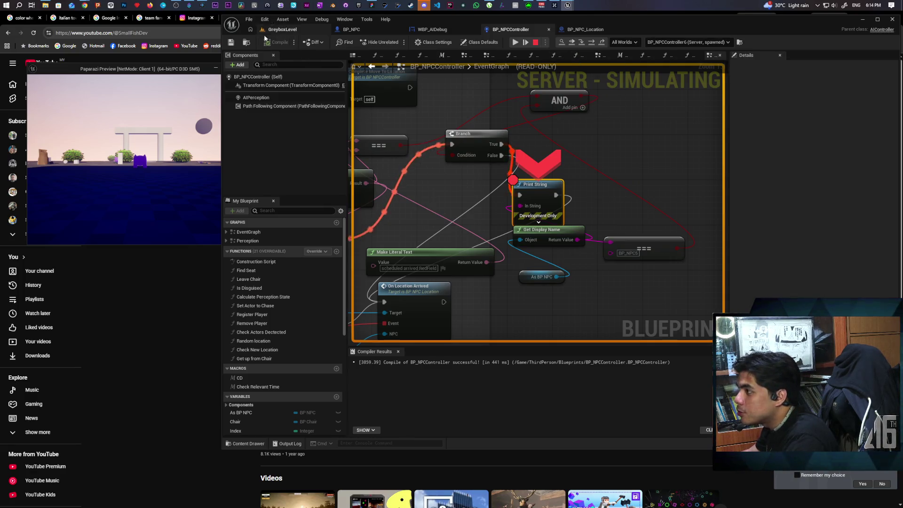
pyautogui.moveTo(359, 183)
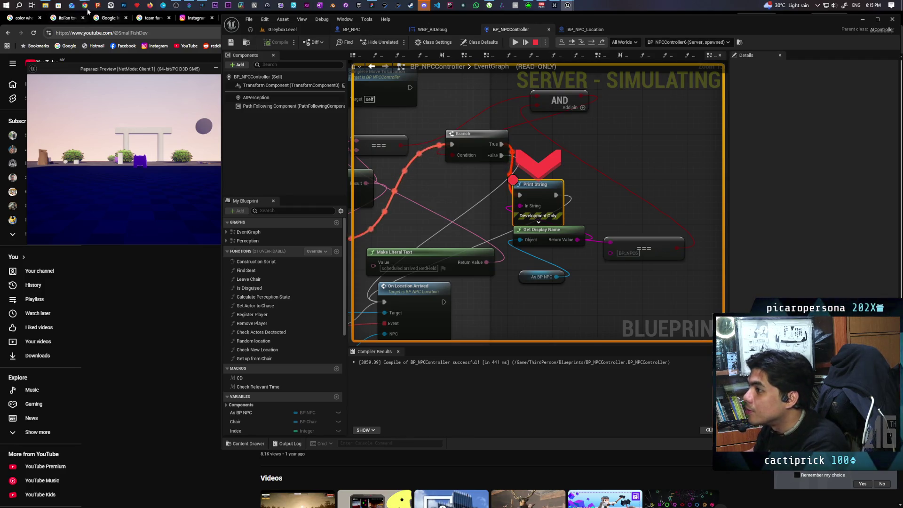
pyautogui.moveTo(85, 5)
pyautogui.click(466, 35)
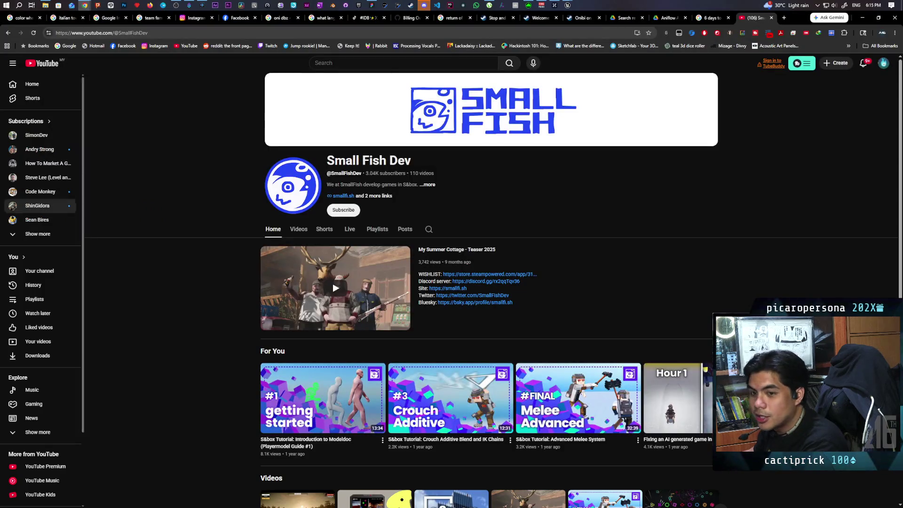
pyautogui.hotkey('ctrl', 'shift', 't')
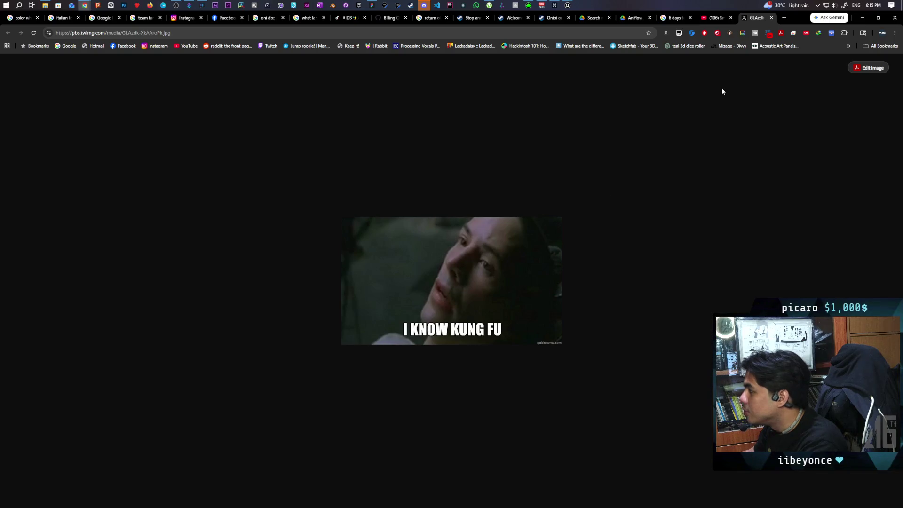
pyautogui.click(772, 18)
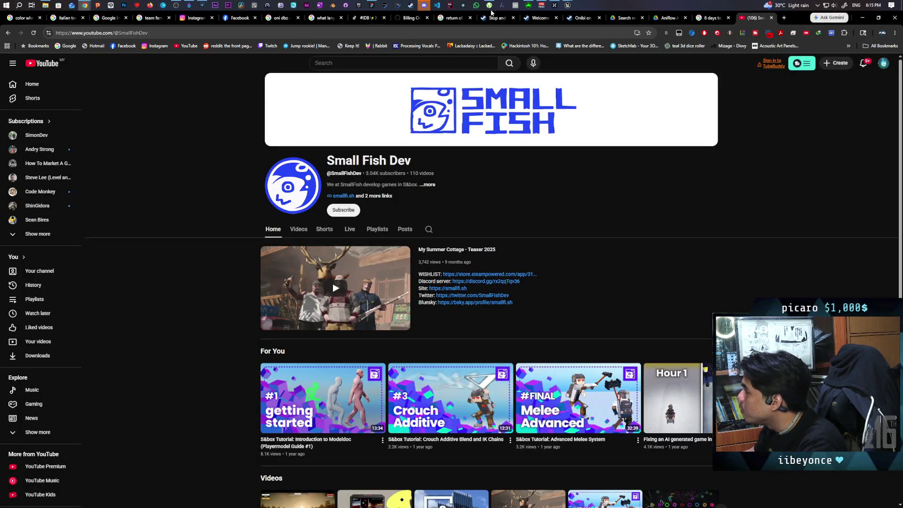
pyautogui.moveTo(568, 5)
pyautogui.click(567, 43)
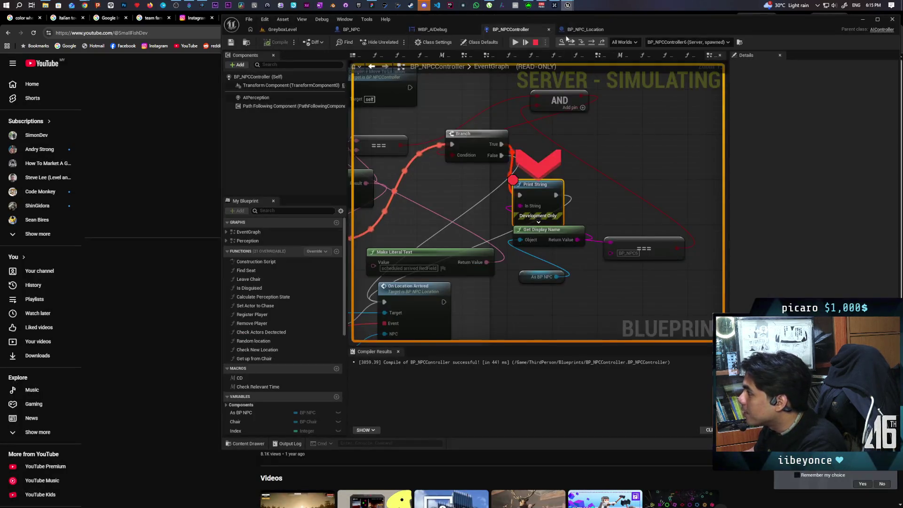
# Let the game run until the Print String breakpoint pauses it, then view BP_NPC_Location.
pyautogui.click(603, 33)
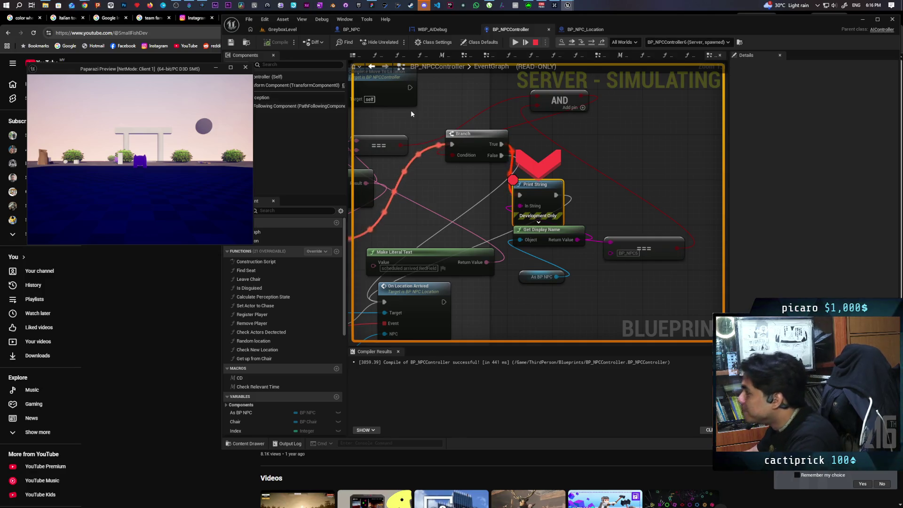
pyautogui.click(583, 30)
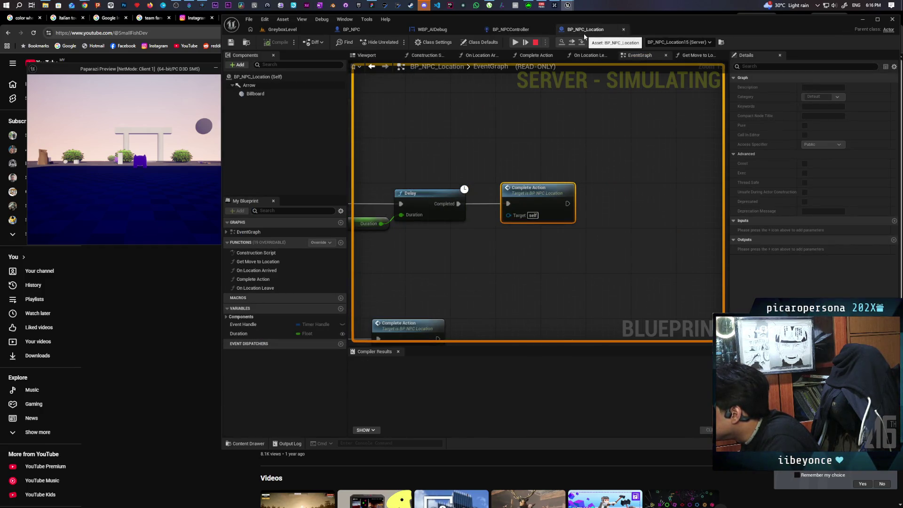
# In BP_NPCController, step over to On Location Arrived, inspect Next Action, then resume.
pyautogui.click(507, 31)
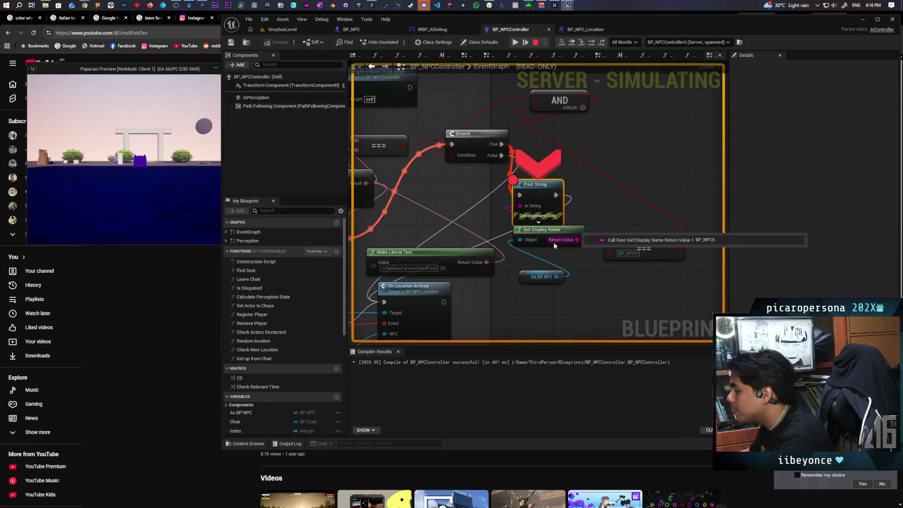
pyautogui.press('F10')
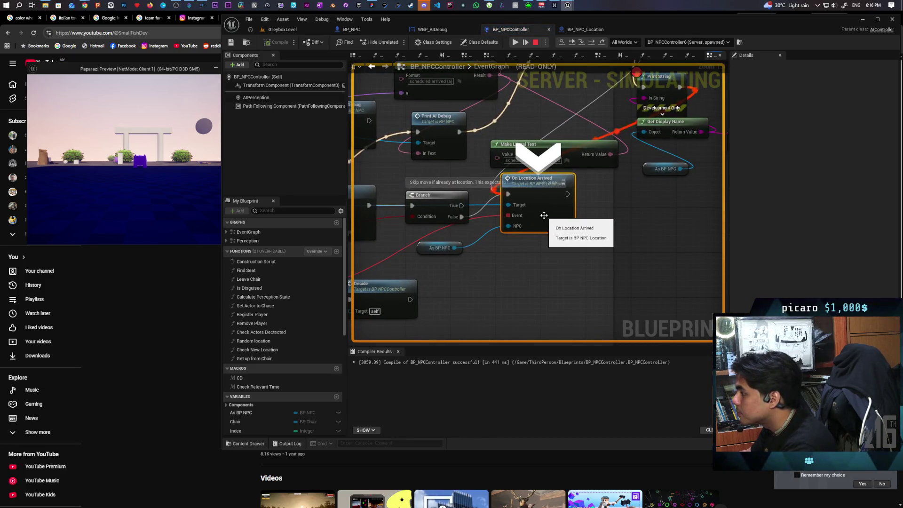
pyautogui.moveTo(541, 221); pyautogui.dragTo(684, 269)
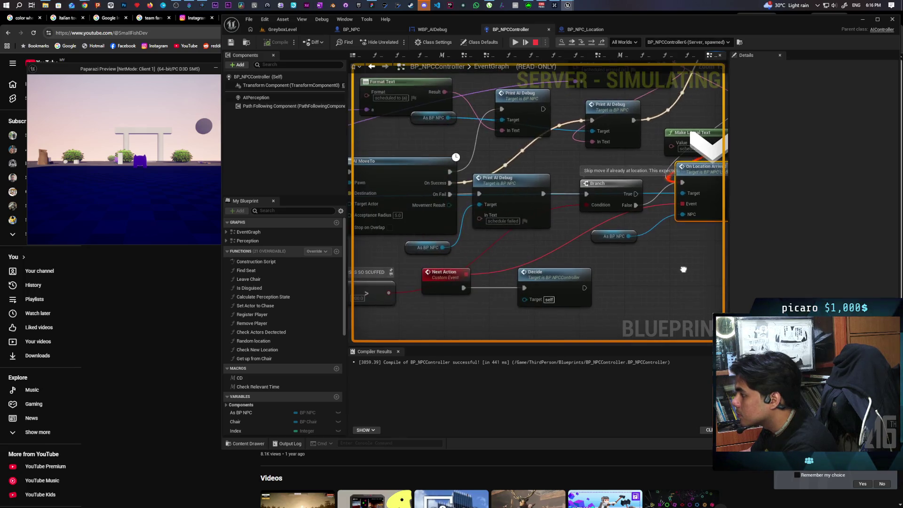
pyautogui.click(449, 282)
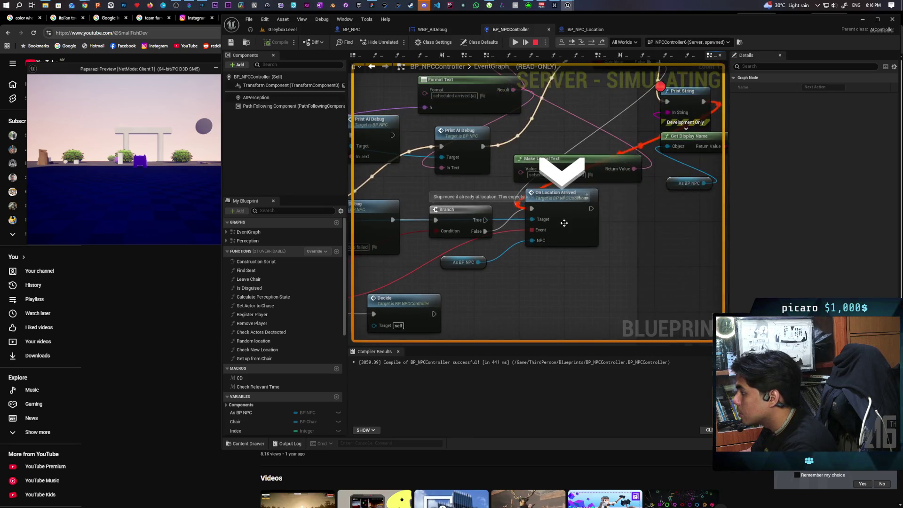
pyautogui.click(563, 222)
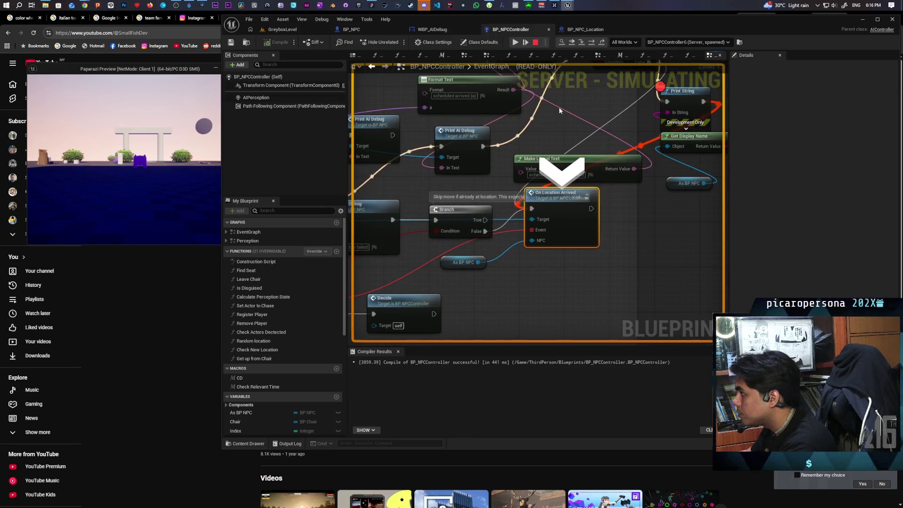
pyautogui.click(574, 41)
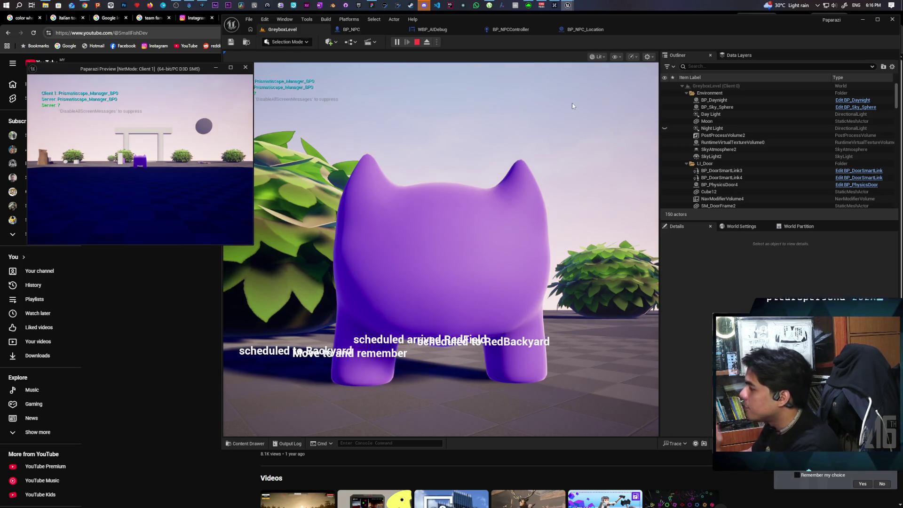
# Fly the game camera after the purple NPC, then stop play and open BP_NPC_Location.
pyautogui.click(573, 73)
pyautogui.press('w')
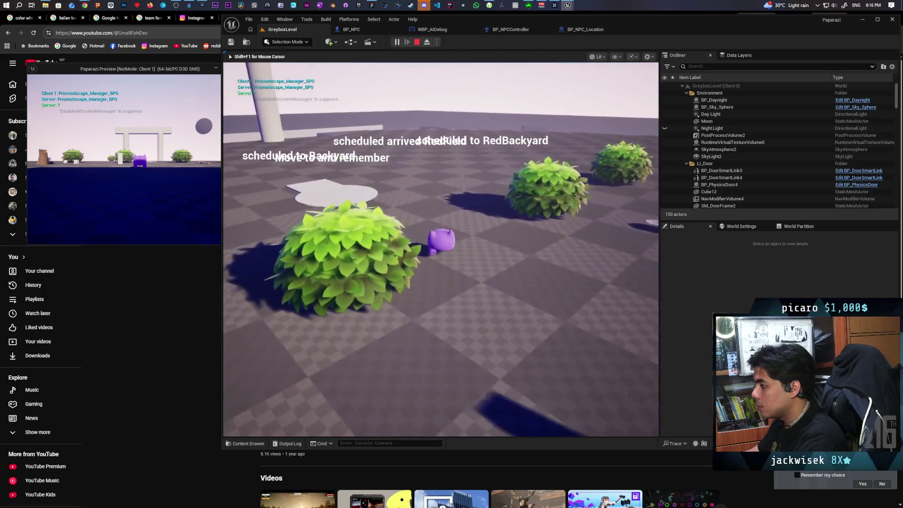
pyautogui.press('w')
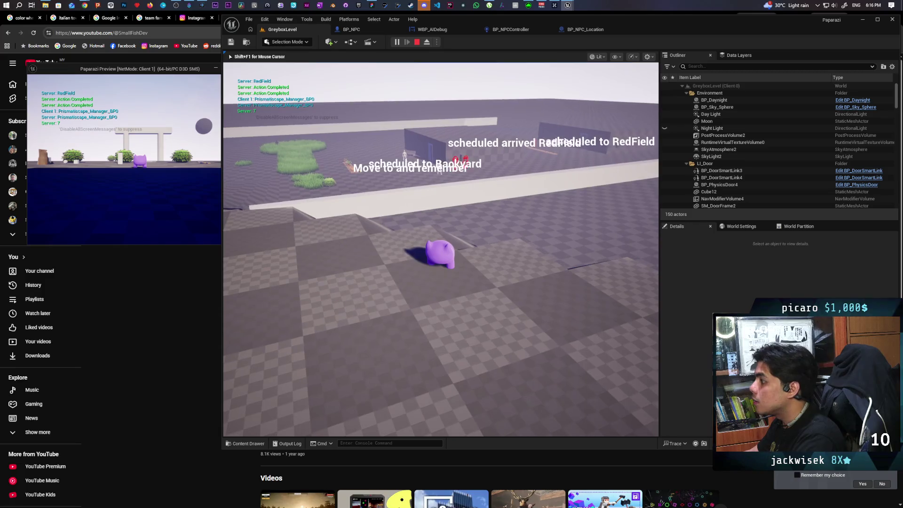
pyautogui.press('w')
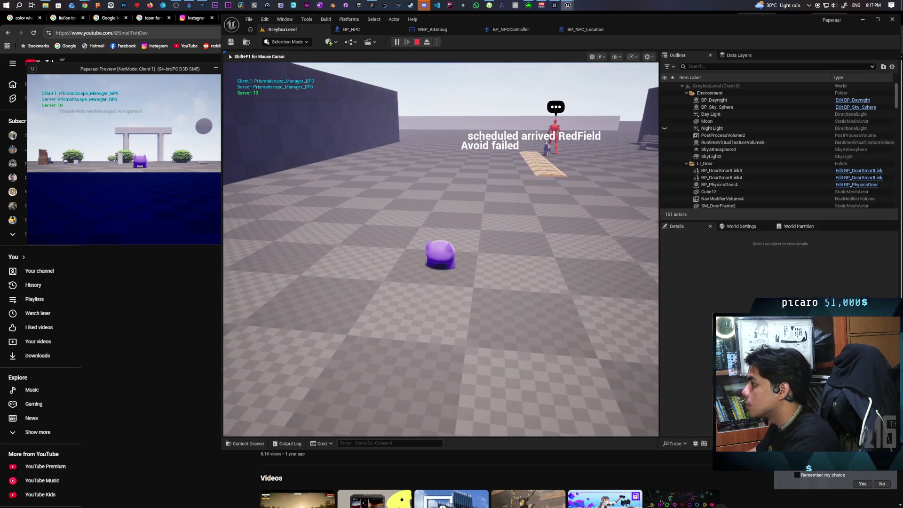
pyautogui.press('Escape')
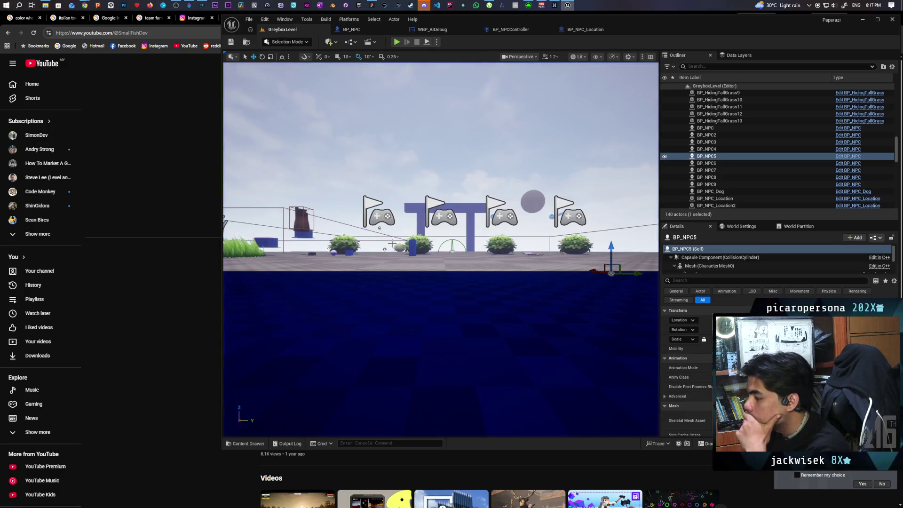
pyautogui.click(595, 30)
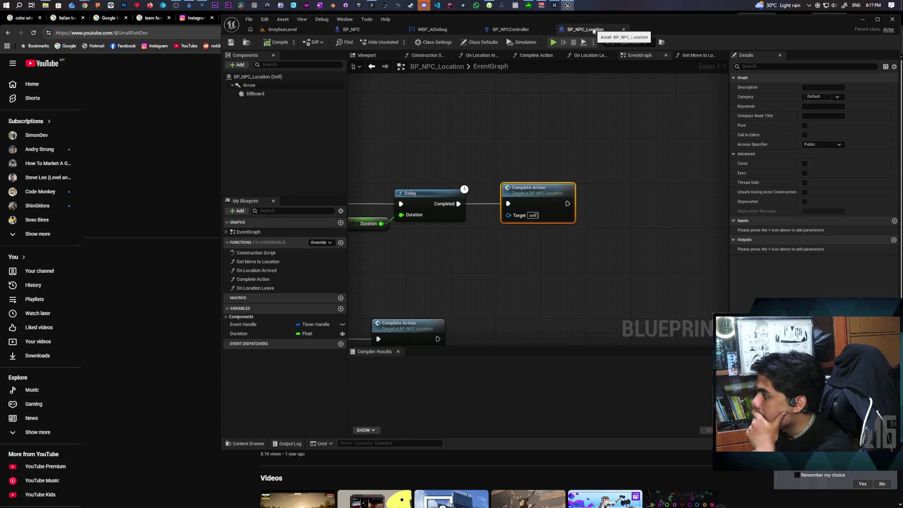
# Zoom across BP_NPCController's event graph and open On Location Arrived in BP_NPC_Location.
pyautogui.click(526, 30)
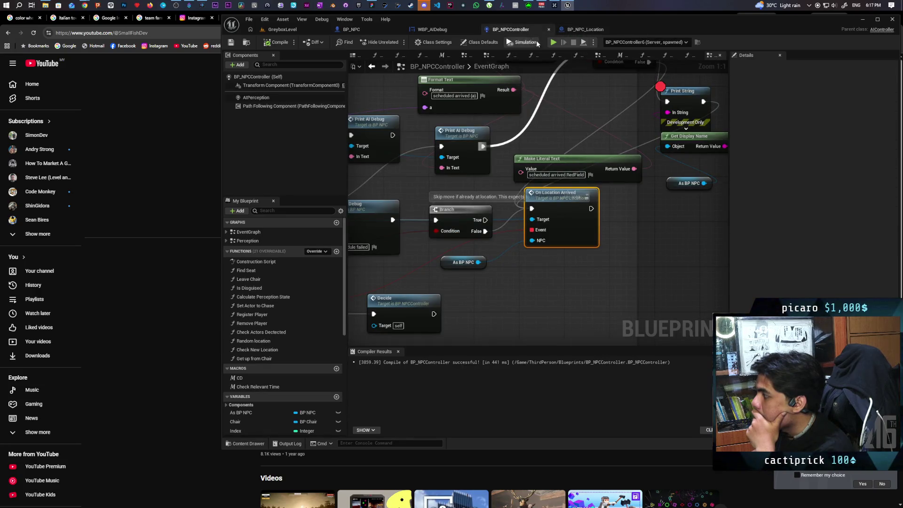
pyautogui.scroll(-5, 609, 221)
pyautogui.scroll(4, 577, 245)
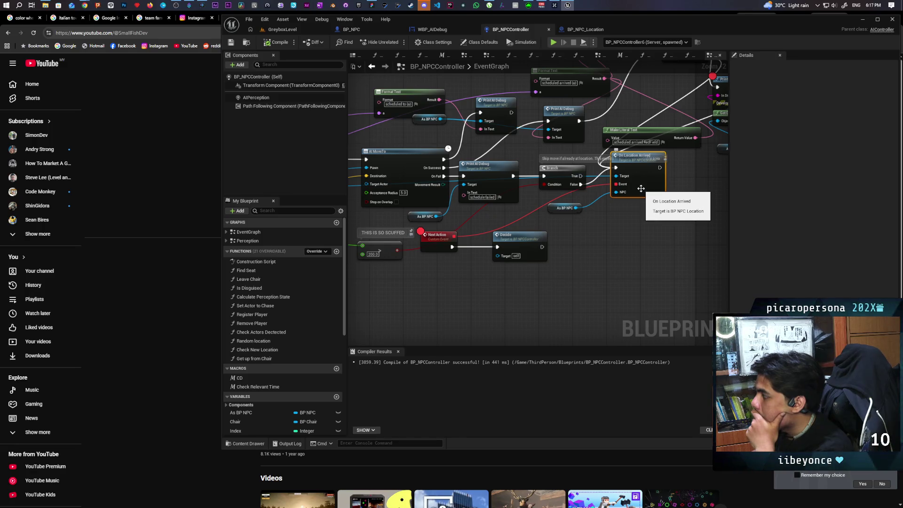
pyautogui.doubleClick(641, 189)
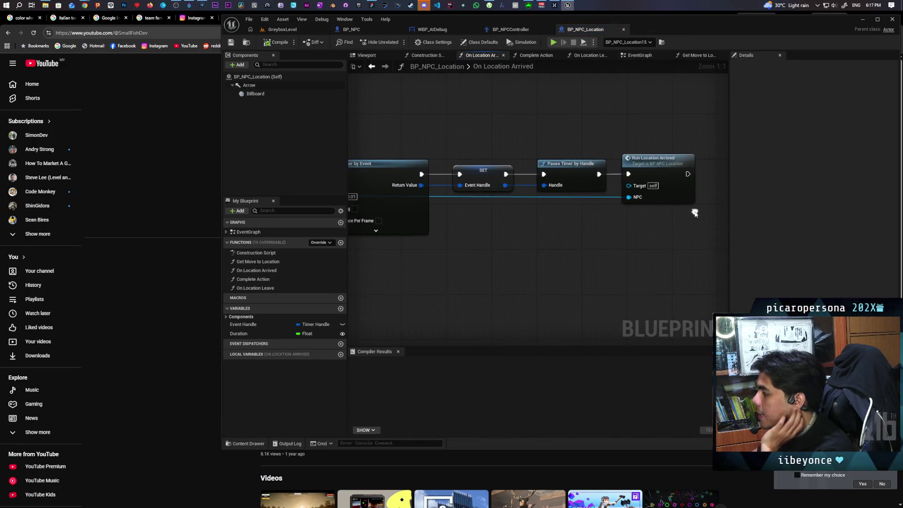
# Review the Run Location Arrived event's Delay, Duration and Complete Action nodes.
pyautogui.doubleClick(659, 179)
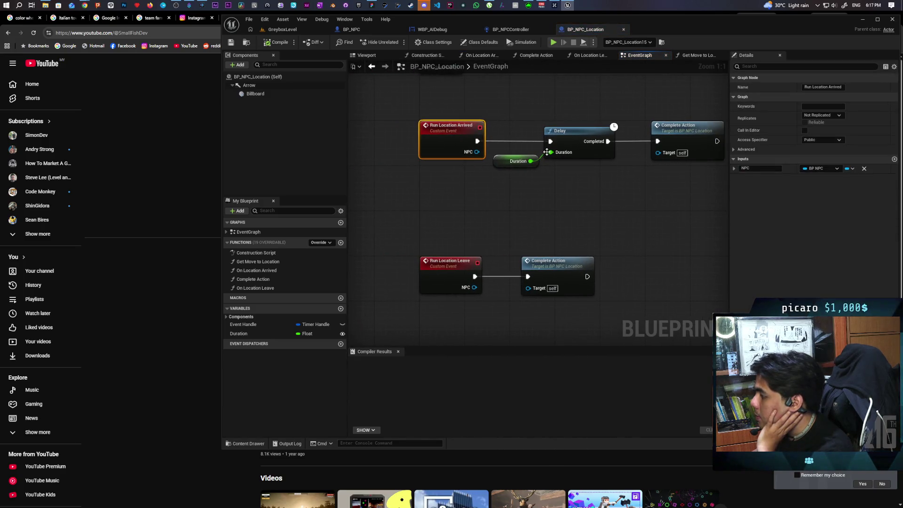
pyautogui.click(480, 175)
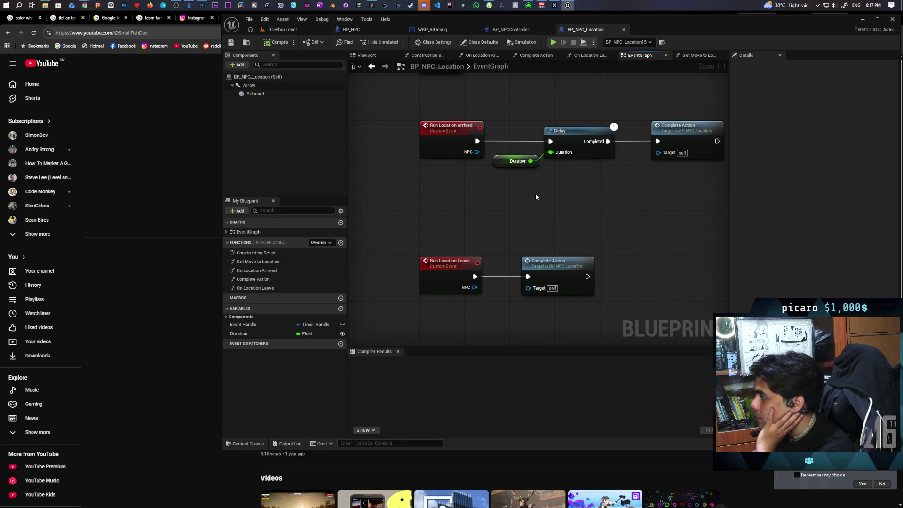
pyautogui.moveTo(524, 131)
pyautogui.mouseDown()
pyautogui.moveTo(609, 191)
pyautogui.moveTo(601, 192)
pyautogui.mouseUp()
pyautogui.click(580, 186)
pyautogui.moveTo(515, 107); pyautogui.dragTo(587, 177)
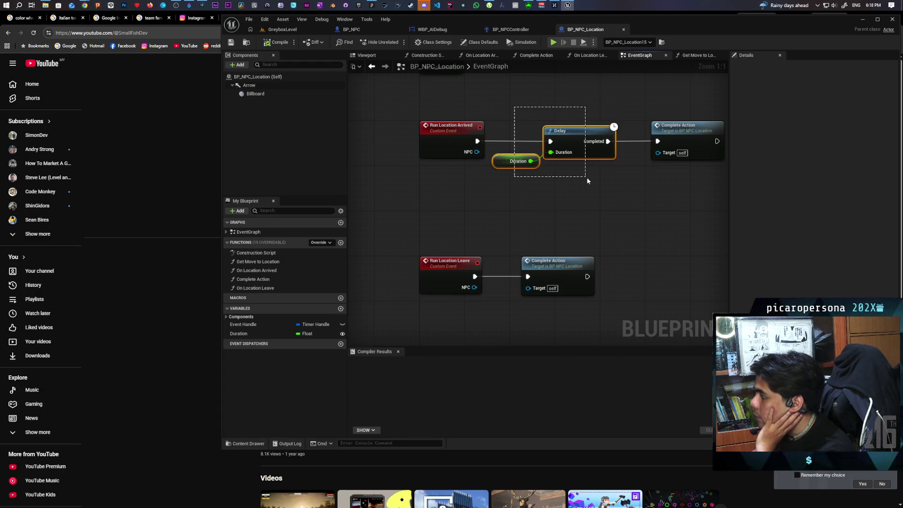
pyautogui.moveTo(669, 182); pyautogui.dragTo(669, 182)
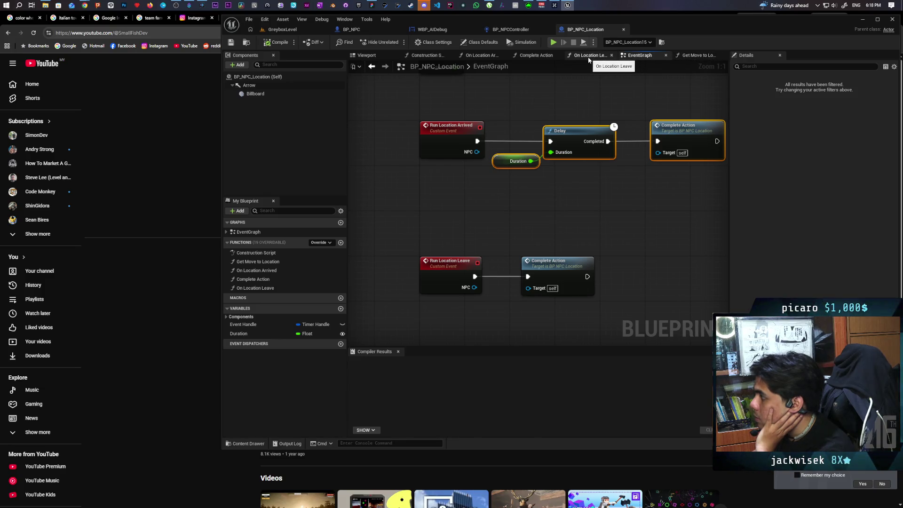
# Inspect the On Location Arrived function's nodes, then return to GreyboxLevel and start play.
pyautogui.click(489, 58)
pyautogui.moveTo(462, 103)
pyautogui.mouseDown()
pyautogui.moveTo(549, 103)
pyautogui.moveTo(523, 114)
pyautogui.mouseUp()
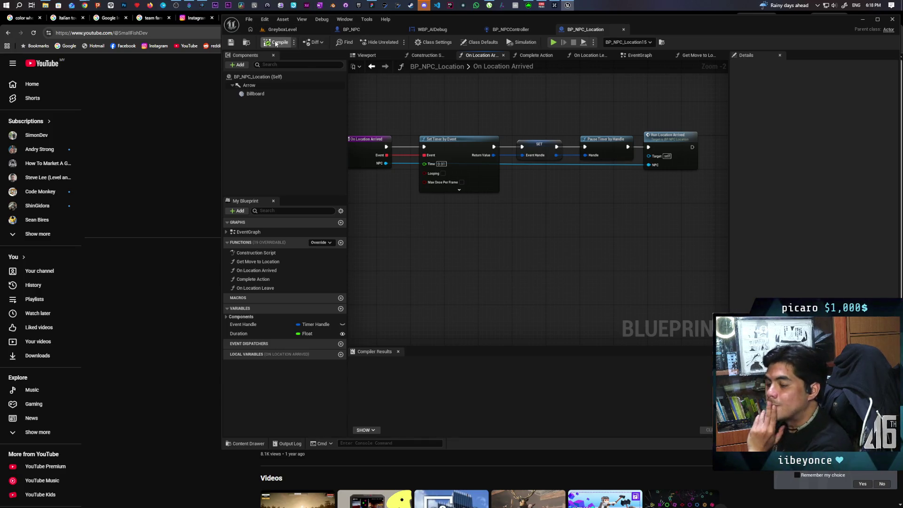
pyautogui.moveTo(458, 111); pyautogui.dragTo(645, 228)
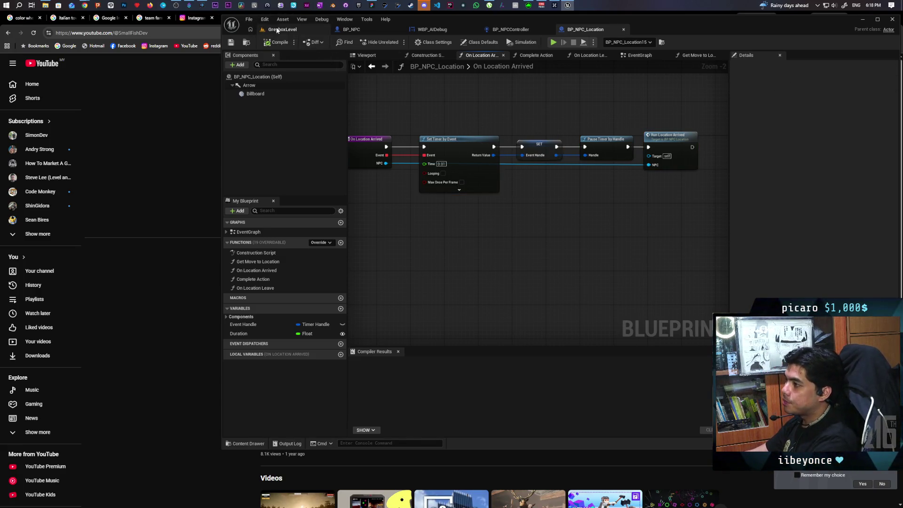
pyautogui.click(280, 29)
pyautogui.click(397, 42)
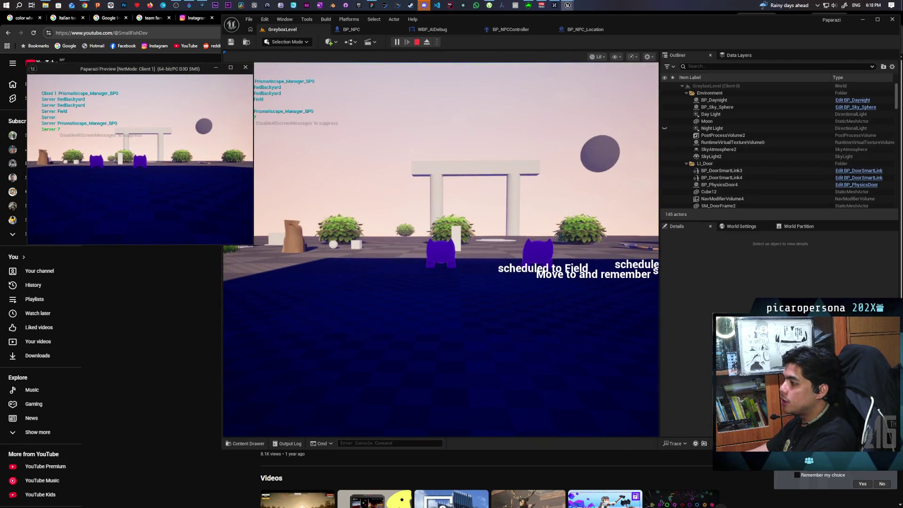
# Stop and restart the play session twice with Alt+P until the Print String breakpoint halts it.
pyautogui.press('Escape')
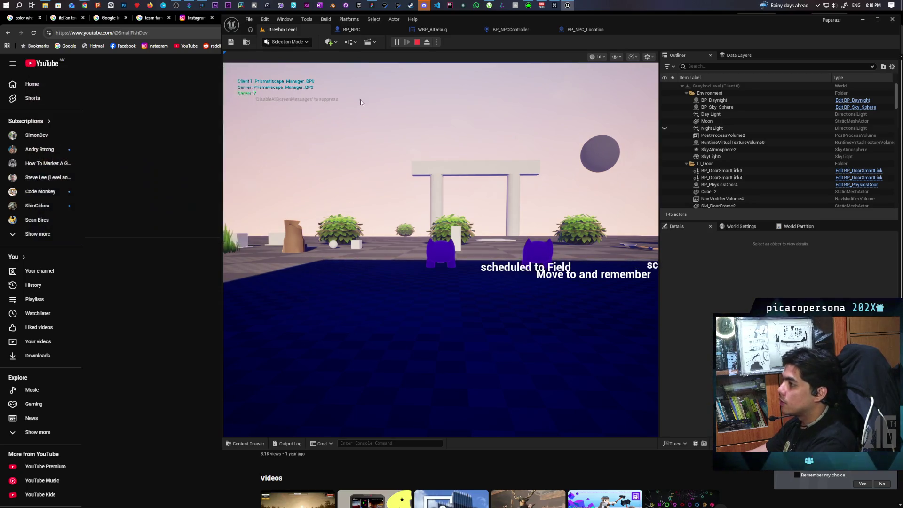
pyautogui.hotkey('alt', 'p')
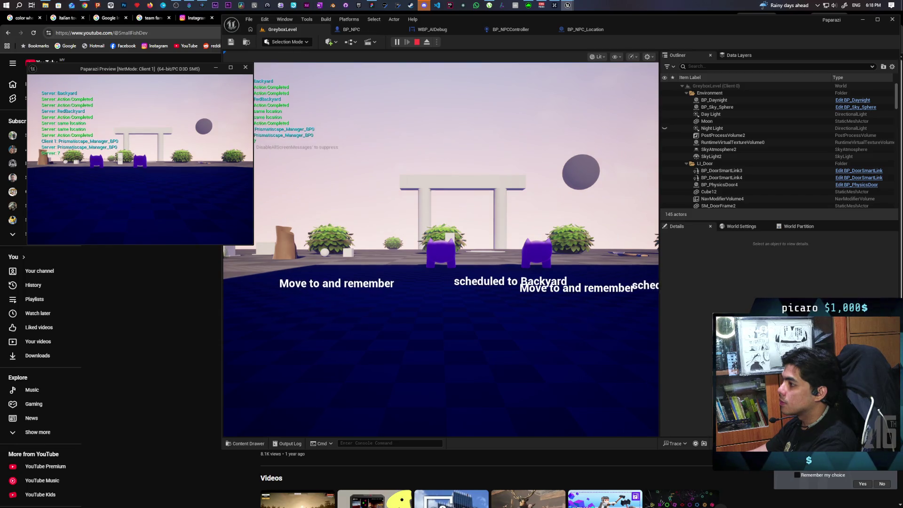
pyautogui.press('Escape')
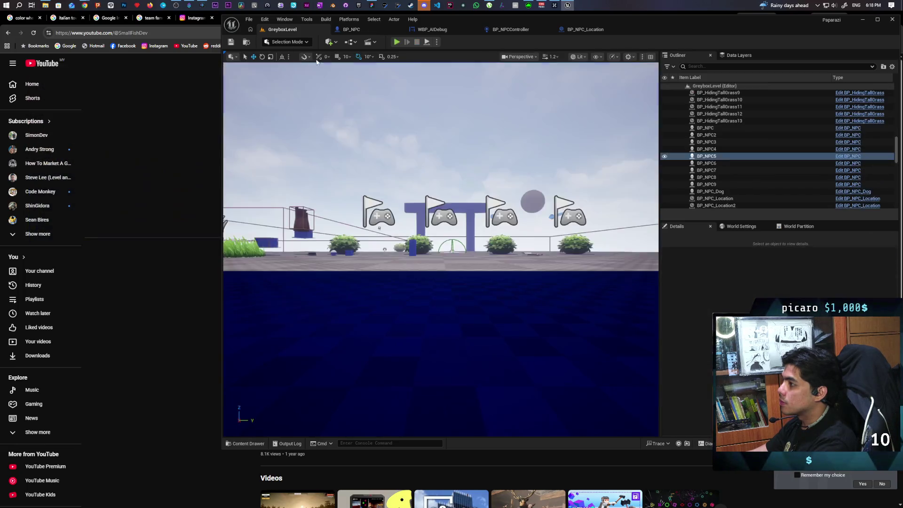
pyautogui.hotkey('alt', 'p')
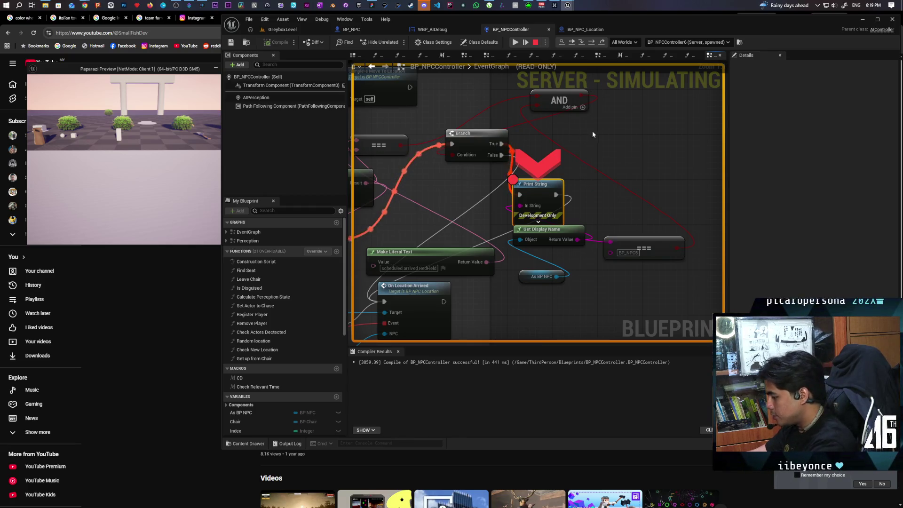
# Step over to On Location Arrived and step into BP_NPC_Location's Run Location Arrived event.
pyautogui.press('F10')
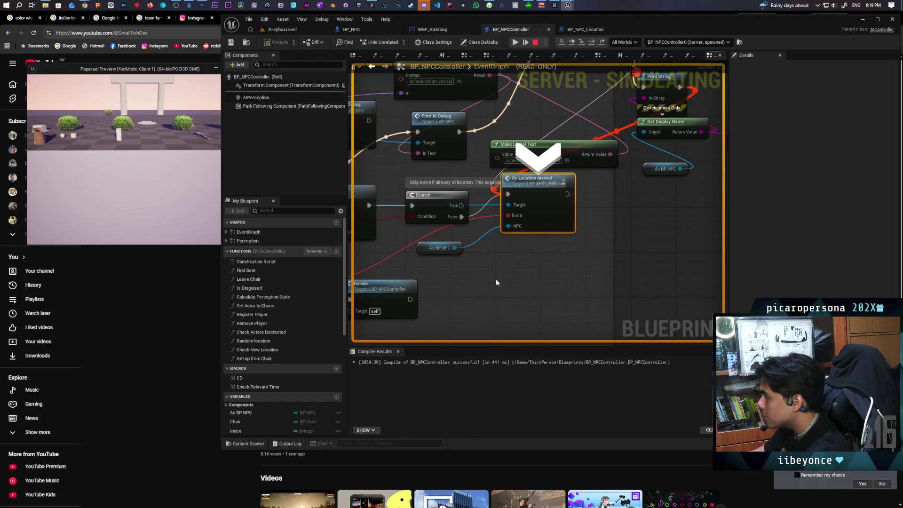
pyautogui.scroll(-2, 501, 261)
pyautogui.moveTo(494, 278)
pyautogui.mouseDown()
pyautogui.moveTo(645, 232)
pyautogui.moveTo(584, 271)
pyautogui.mouseUp()
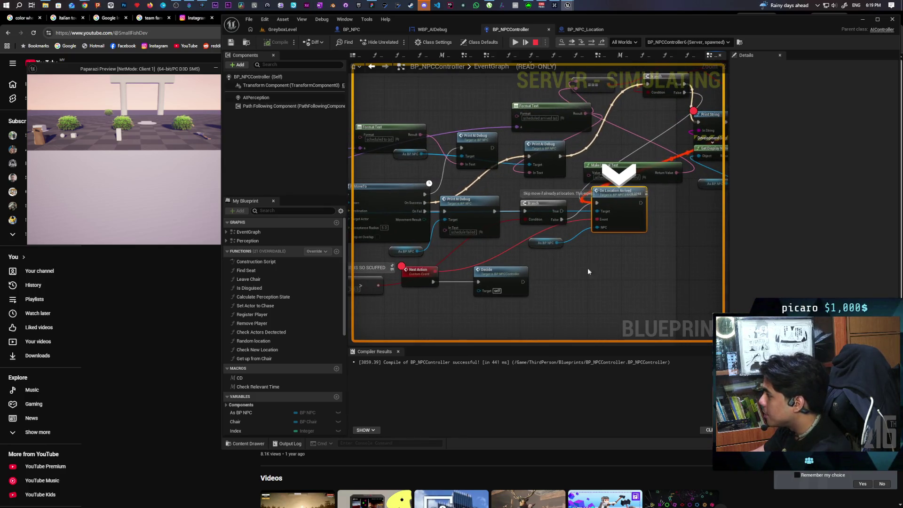
pyautogui.doubleClick(630, 227)
pyautogui.click(617, 268)
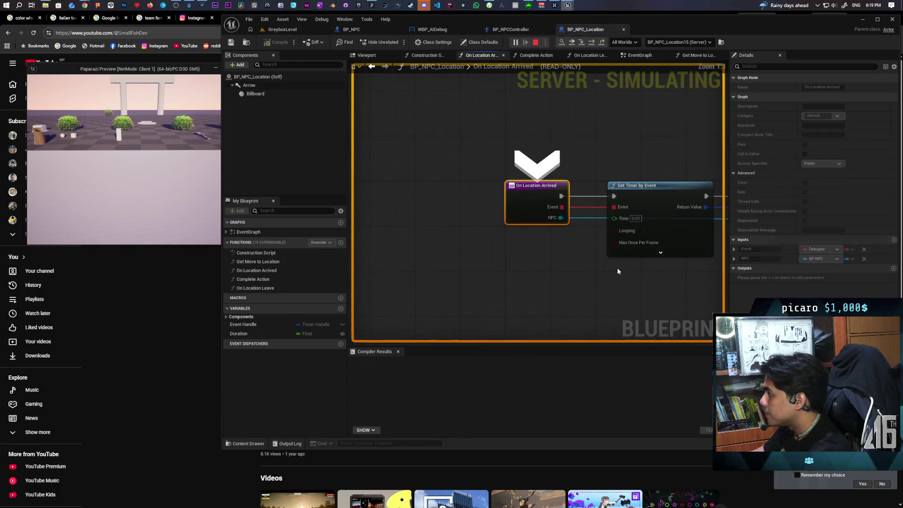
pyautogui.press('F10')
pyautogui.press('F10')
pyautogui.press('F10')
pyautogui.press('F11')
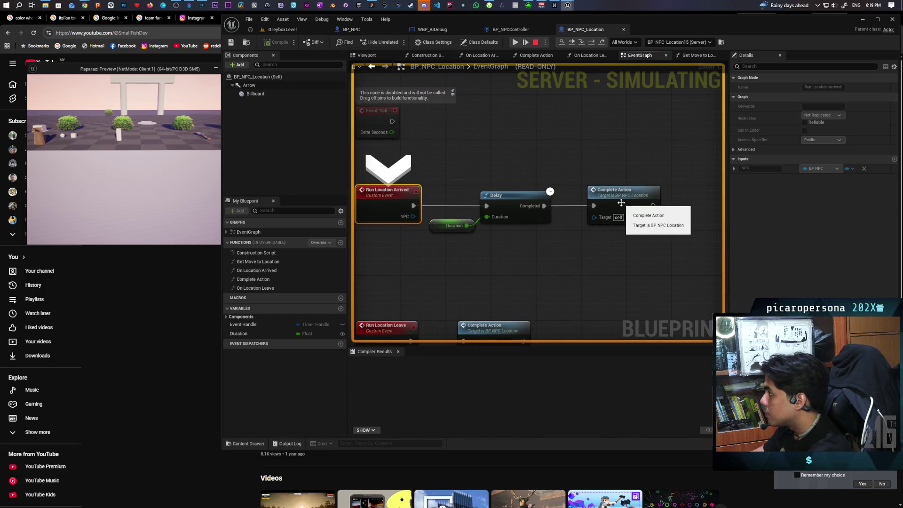
# Set a breakpoint on Complete Action, run to it, step out to Next Action, and resume.
pyautogui.click(621, 203)
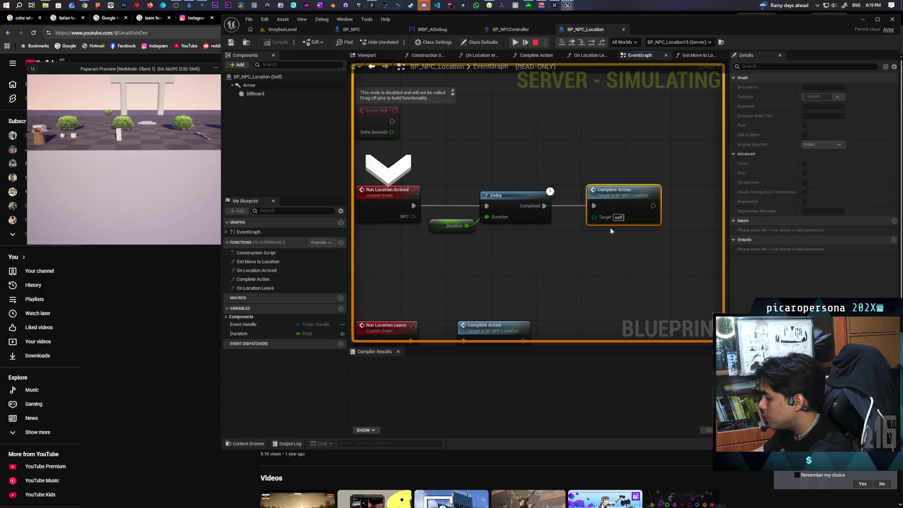
pyautogui.press('F9')
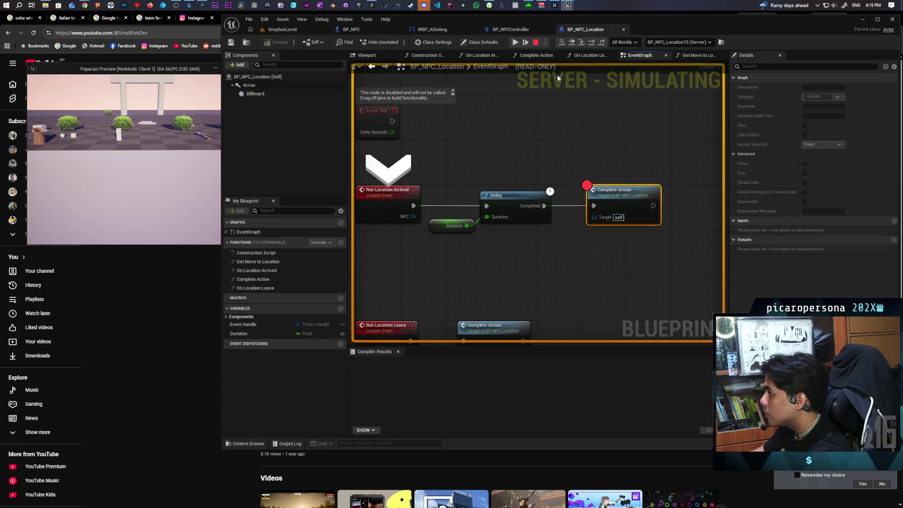
pyautogui.click(573, 42)
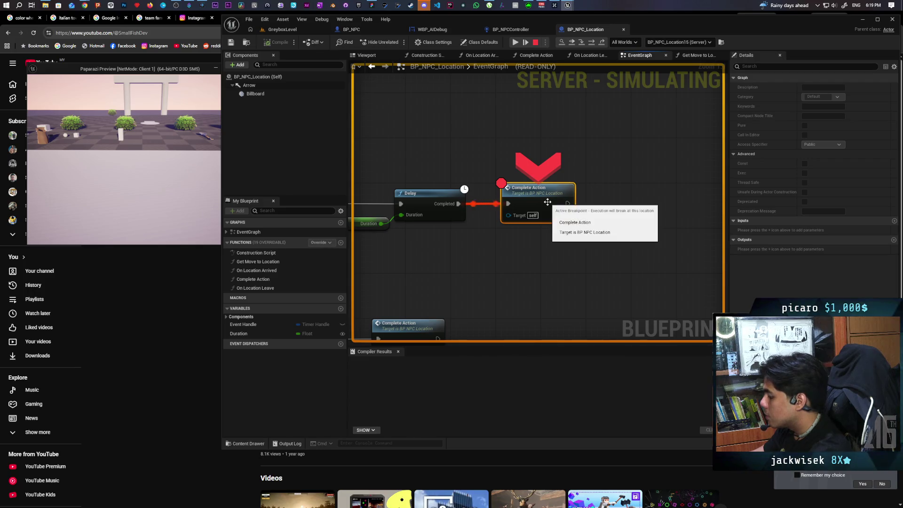
pyautogui.click(572, 46)
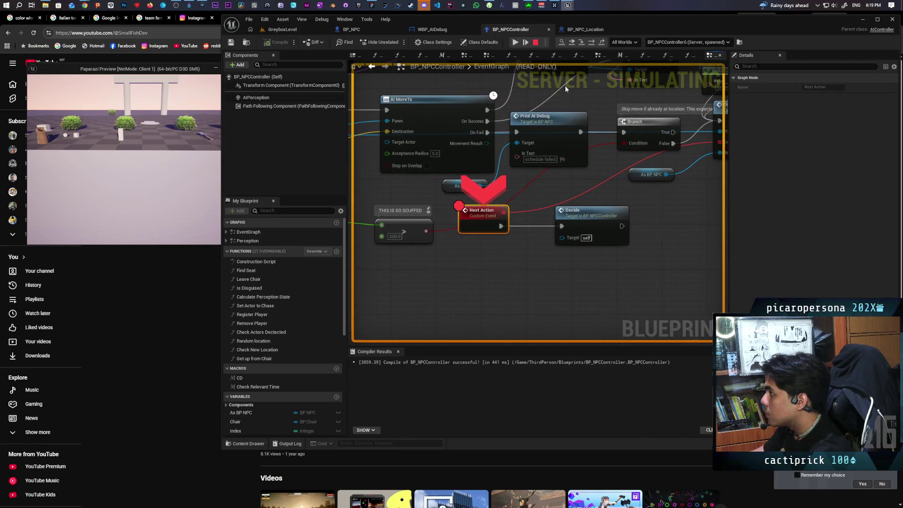
pyautogui.click(572, 46)
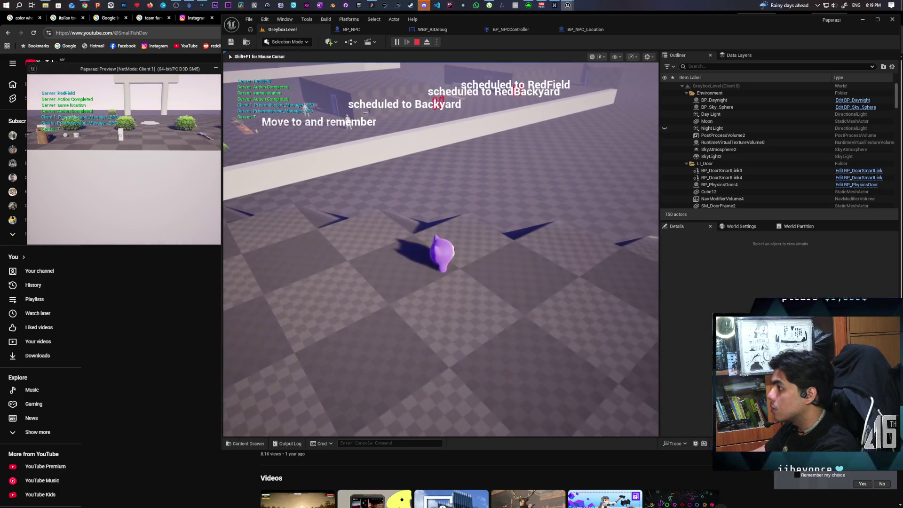
# Restart the play session twice, then step from the Print String breakpoint to On Location Arrived.
pyautogui.press('Escape')
pyautogui.click(400, 43)
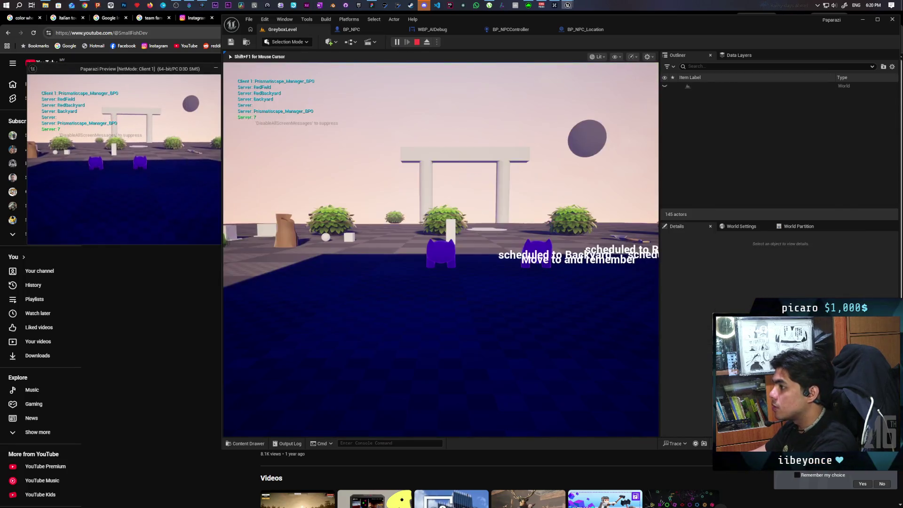
pyautogui.click(417, 42)
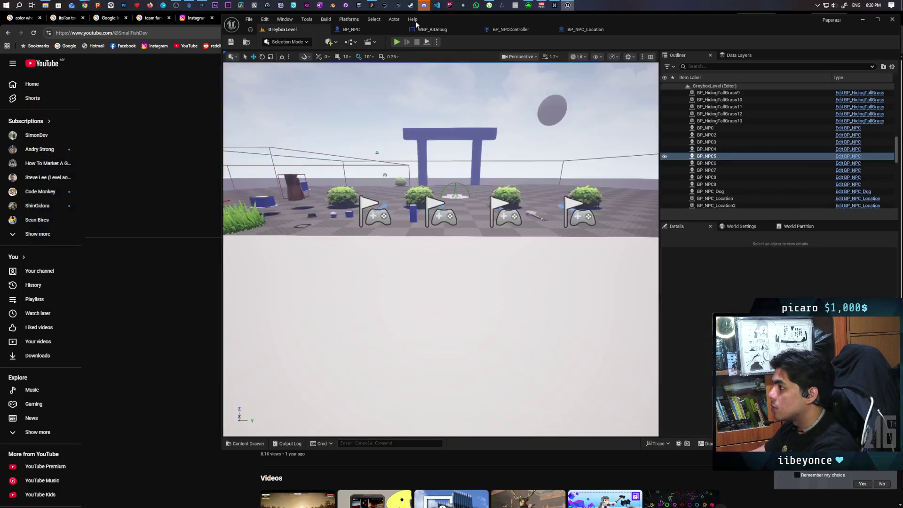
pyautogui.click(396, 42)
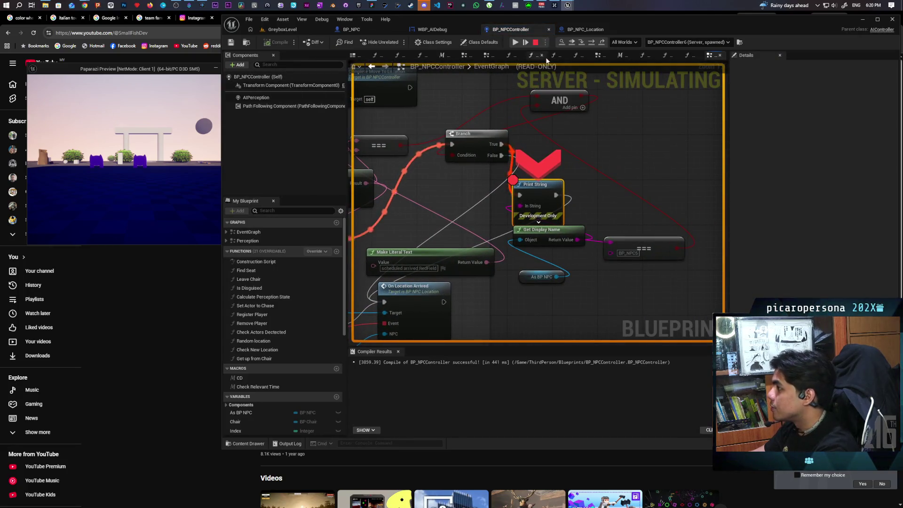
pyautogui.press('F10')
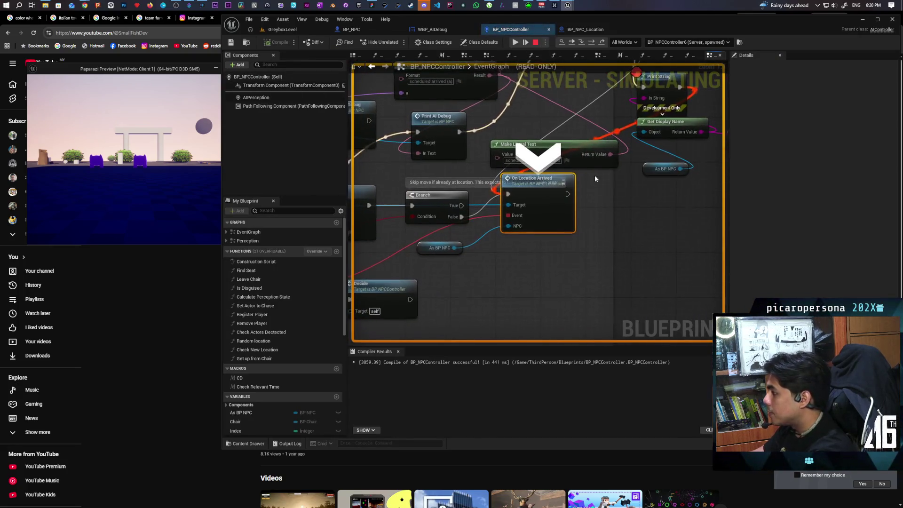
# Step through On Location Arrived and its timer setup into the Run Location Arrived event.
pyautogui.press('F11')
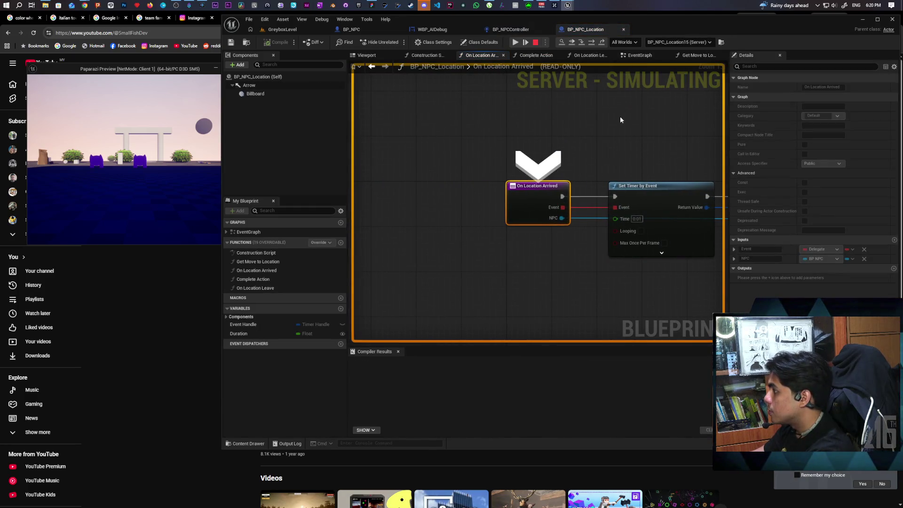
pyautogui.press('F10')
pyautogui.press('F10')
pyautogui.press('F10')
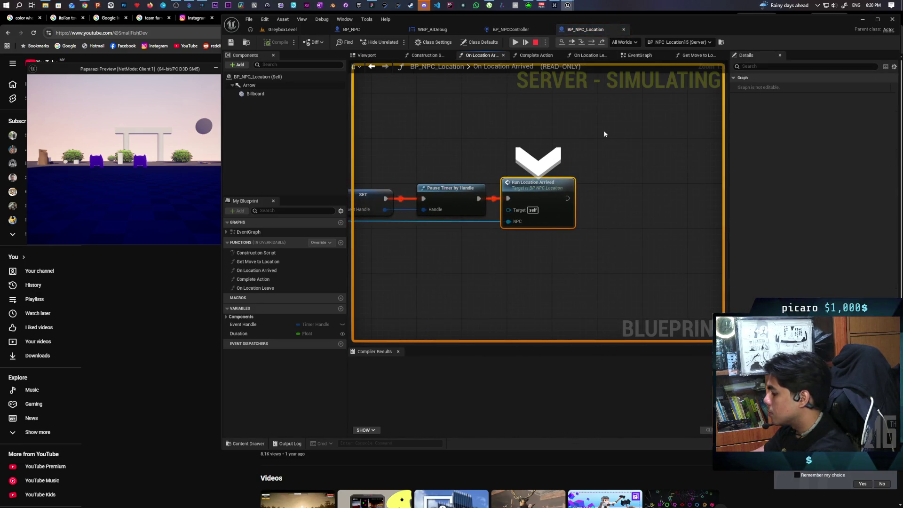
pyautogui.press('F11')
pyautogui.press('F10')
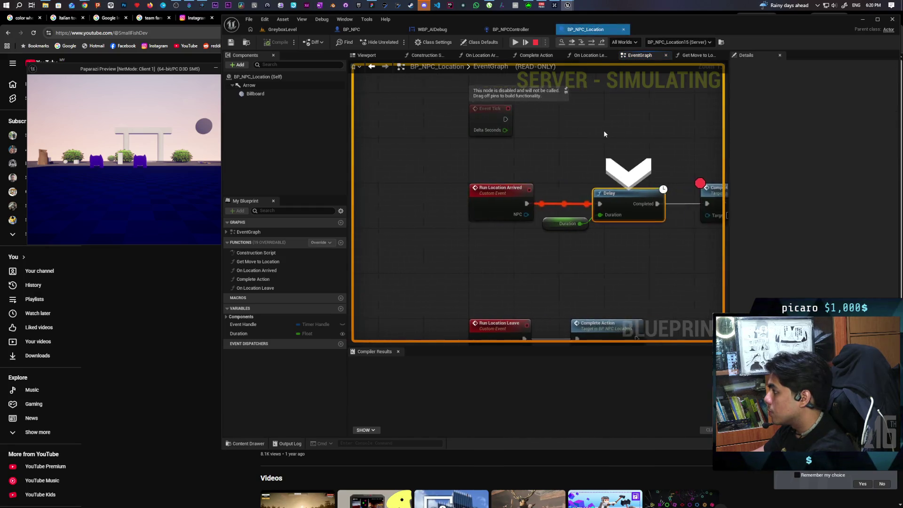
# Step past the Delay into Complete Action, reveal its Print String node, and resume play.
pyautogui.press('F10')
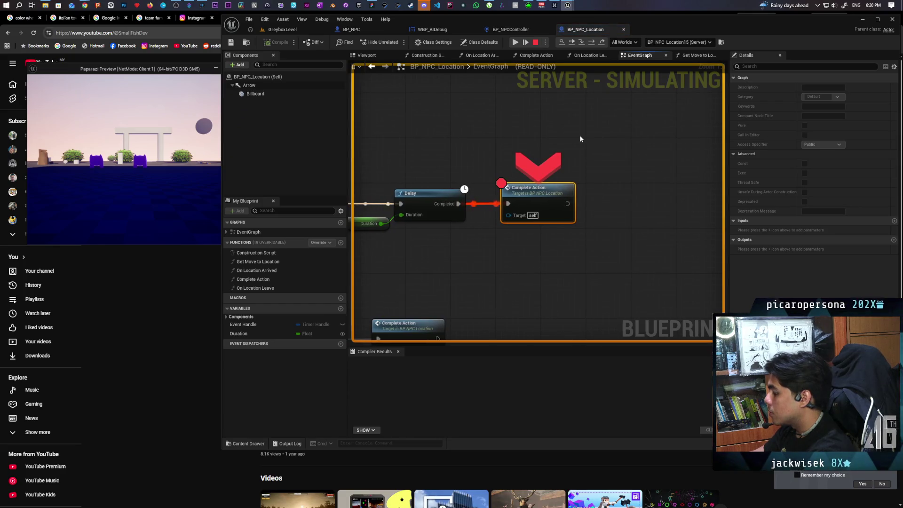
pyautogui.press('F11')
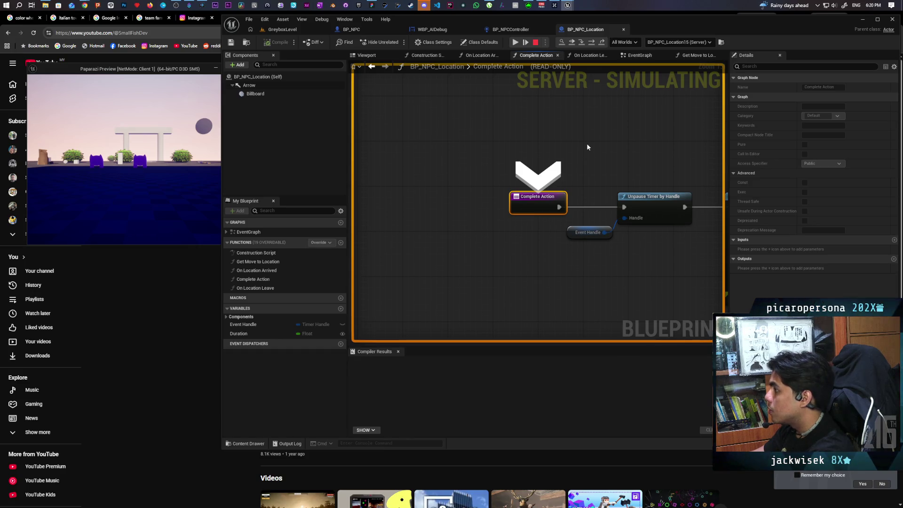
pyautogui.moveTo(634, 153); pyautogui.dragTo(508, 164)
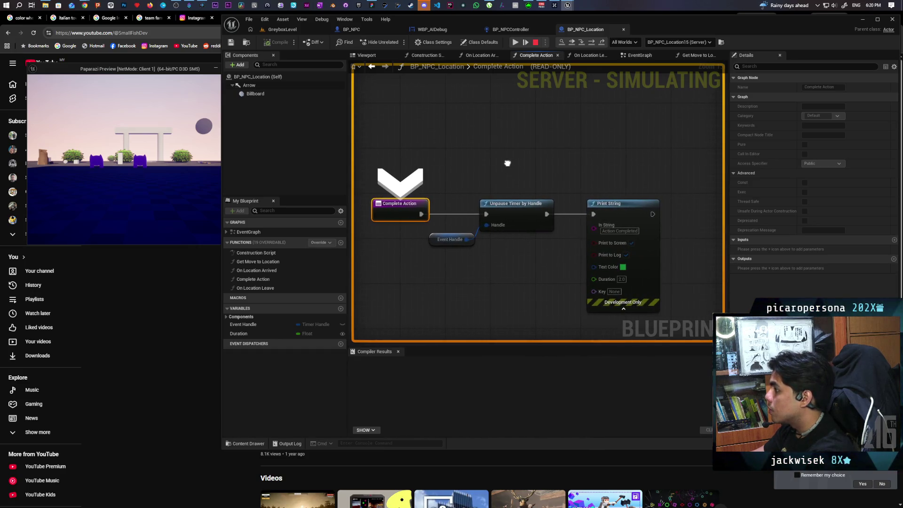
pyautogui.click(574, 45)
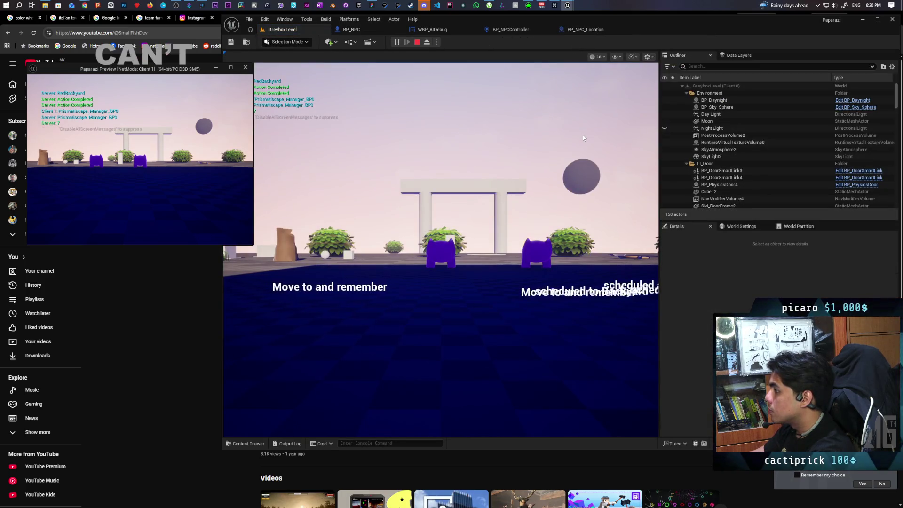
# Take control of the game camera, release the mouse with Shift+F1, and stop the session.
pyautogui.click(529, 152)
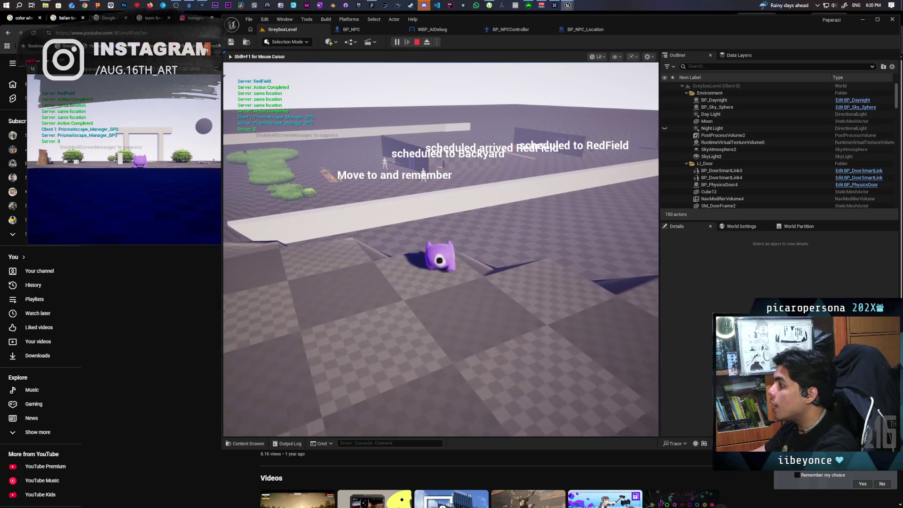
pyautogui.hotkey('shift', 'F1')
pyautogui.click(416, 42)
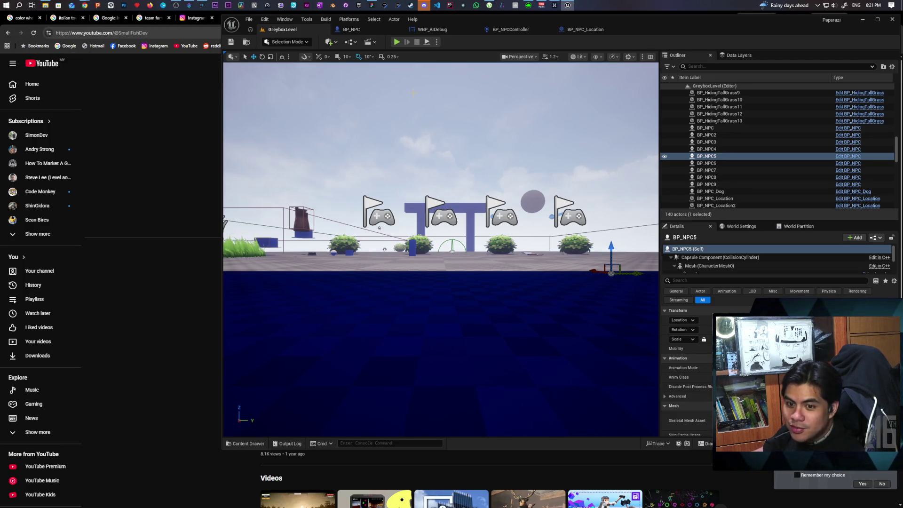
# Start play-in-editor again, stop it with Escape, and restart it with Alt+P.
pyautogui.click(397, 42)
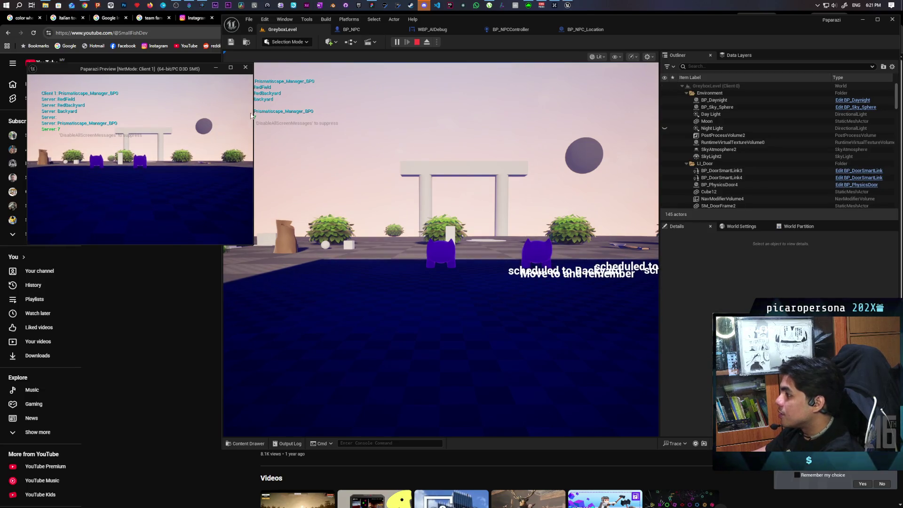
pyautogui.press('Escape')
pyautogui.hotkey('alt', 'p')
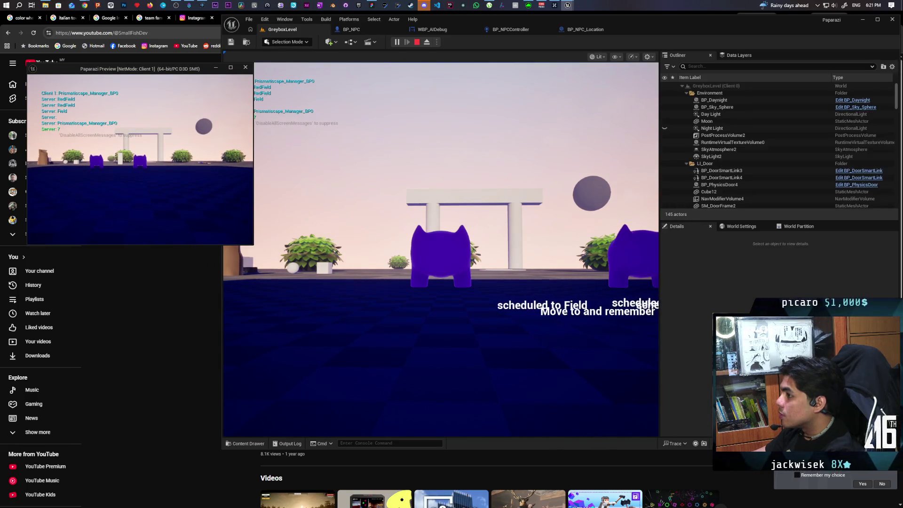
# Step into On Location Arrived and its timer setup, then resume to the Complete Action breakpoint.
pyautogui.click(252, 145)
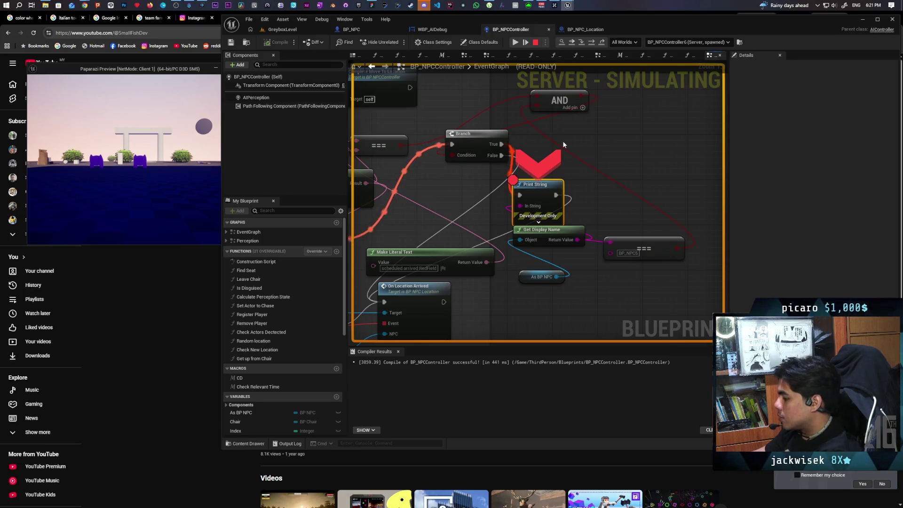
pyautogui.press('F11')
pyautogui.press('F11')
pyautogui.press('F11')
pyautogui.press('F11')
pyautogui.press('F11')
pyautogui.press('F11')
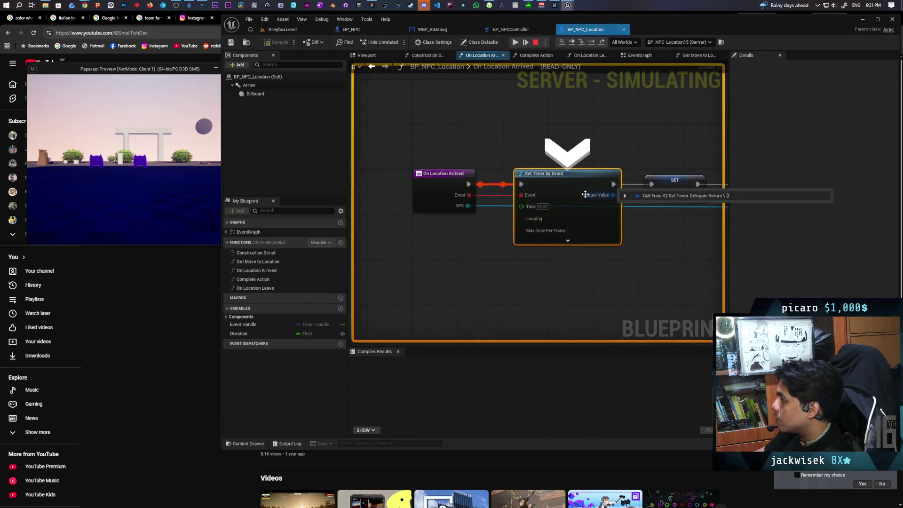
pyautogui.press('F11')
pyautogui.press('F11')
pyautogui.press('F11')
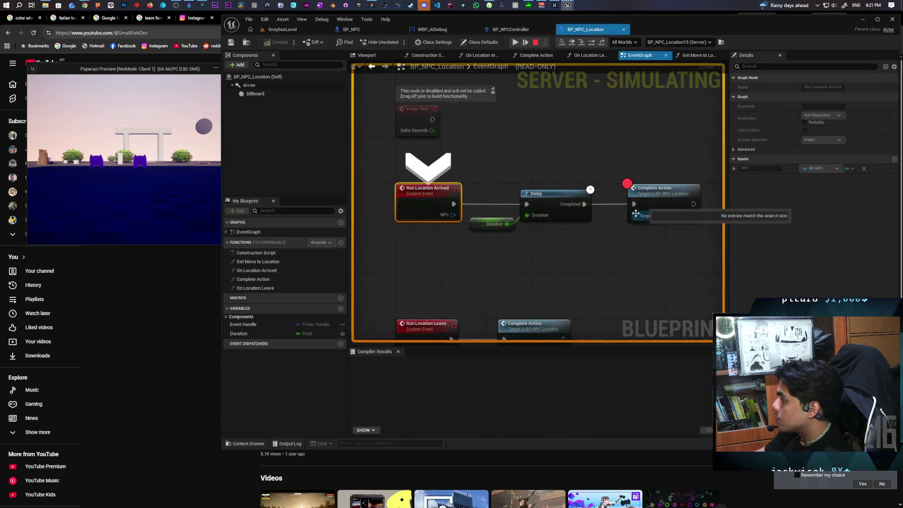
pyautogui.click(574, 44)
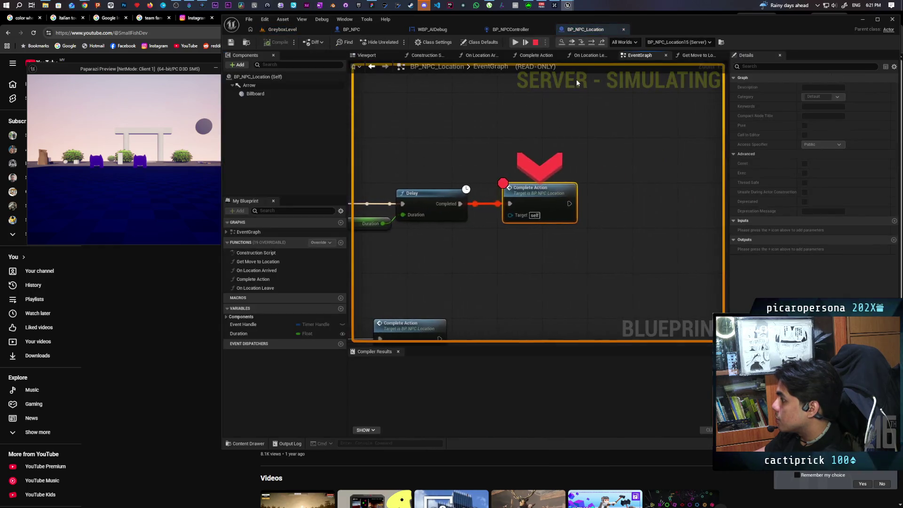
# Step into Complete Action to Unpause Timer by Handle, then resume and retake control of the game.
pyautogui.press('F11')
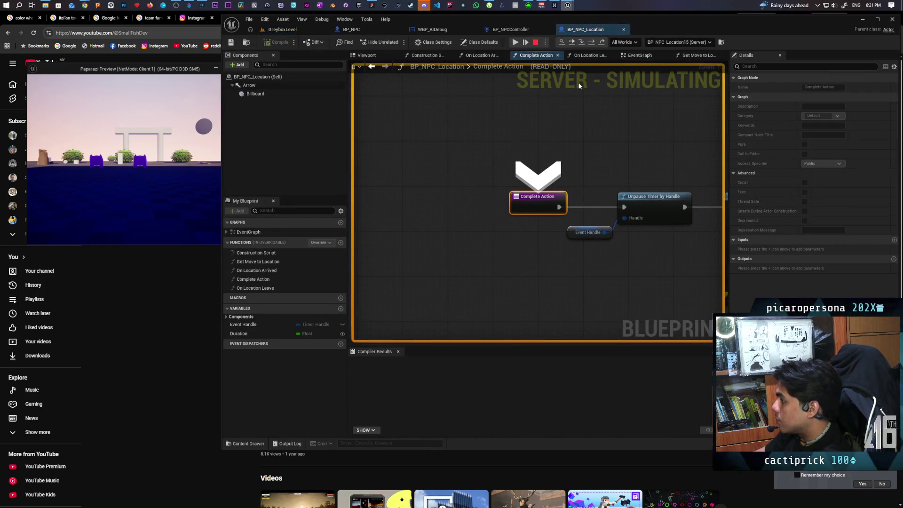
pyautogui.moveTo(612, 232)
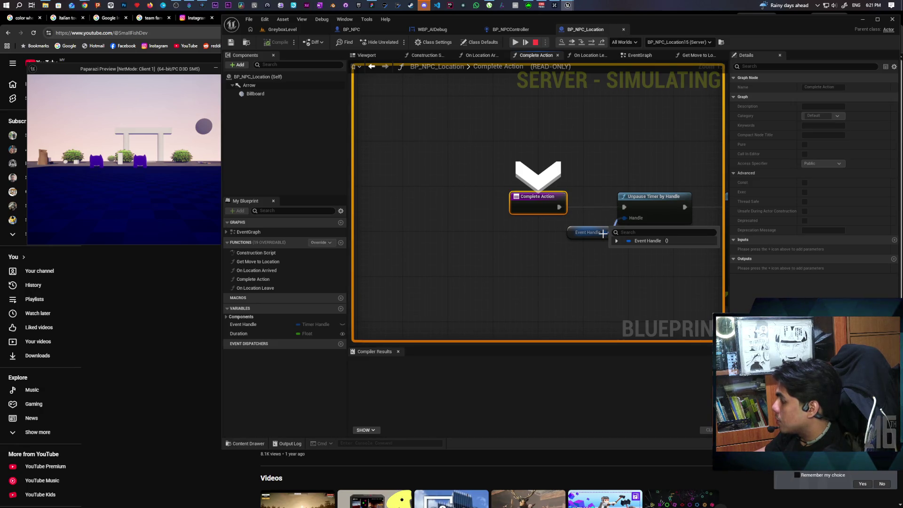
pyautogui.press('F11')
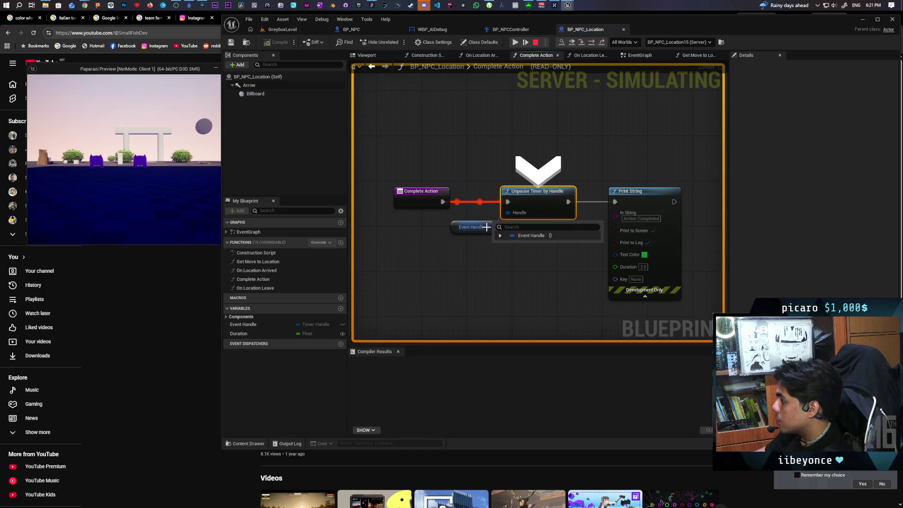
pyautogui.moveTo(507, 213)
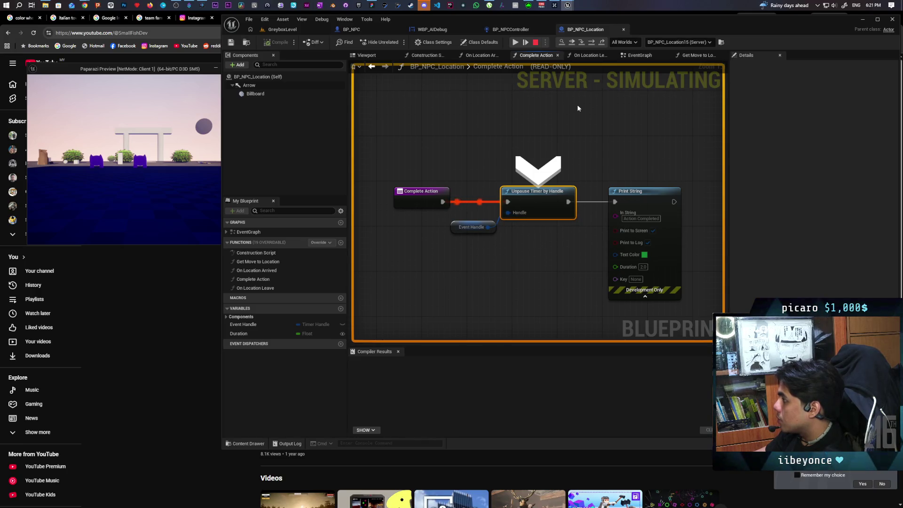
pyautogui.click(573, 42)
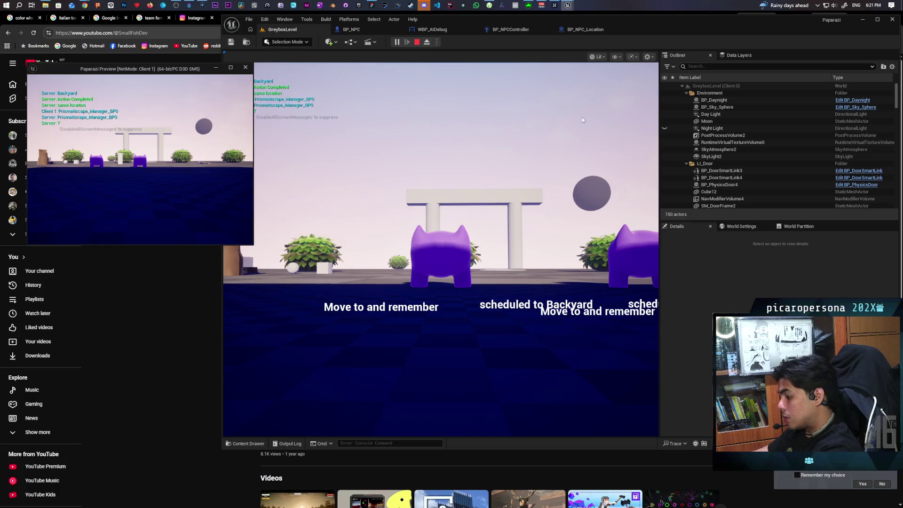
pyautogui.click(590, 144)
# Walk forward past the bushes toward the purple NPC until the Complete Action breakpoint hits, then resume.
pyautogui.press('w')
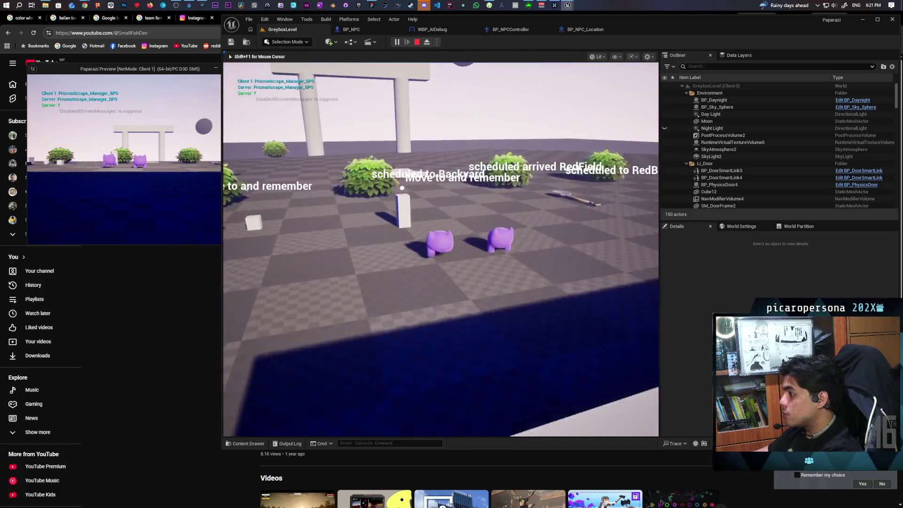
pyautogui.press('w')
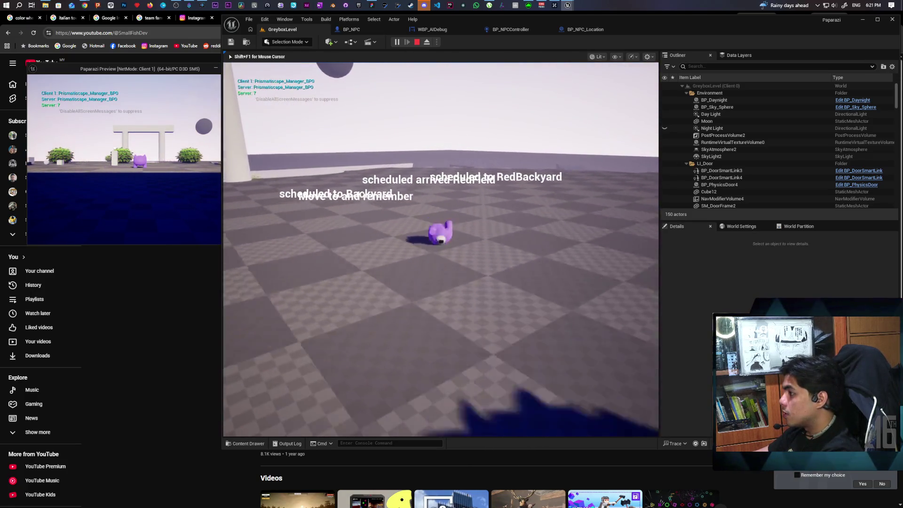
pyautogui.press('w')
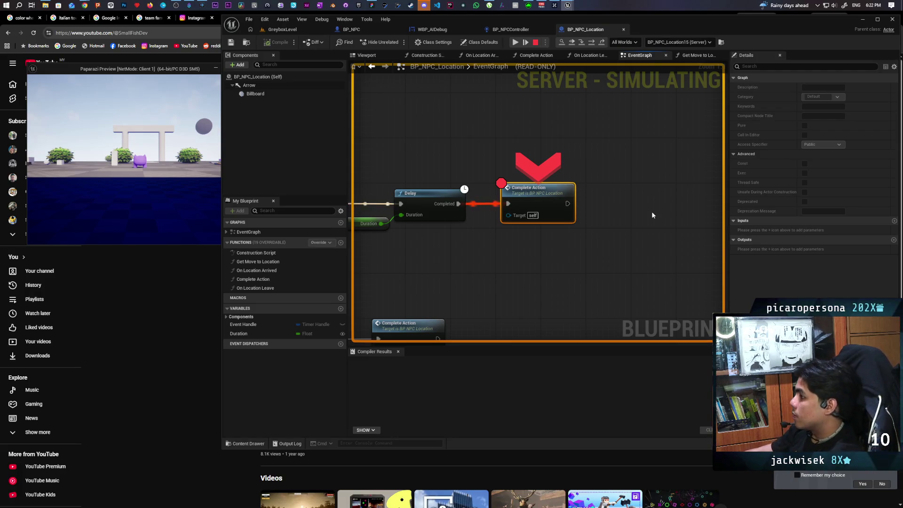
pyautogui.click(571, 42)
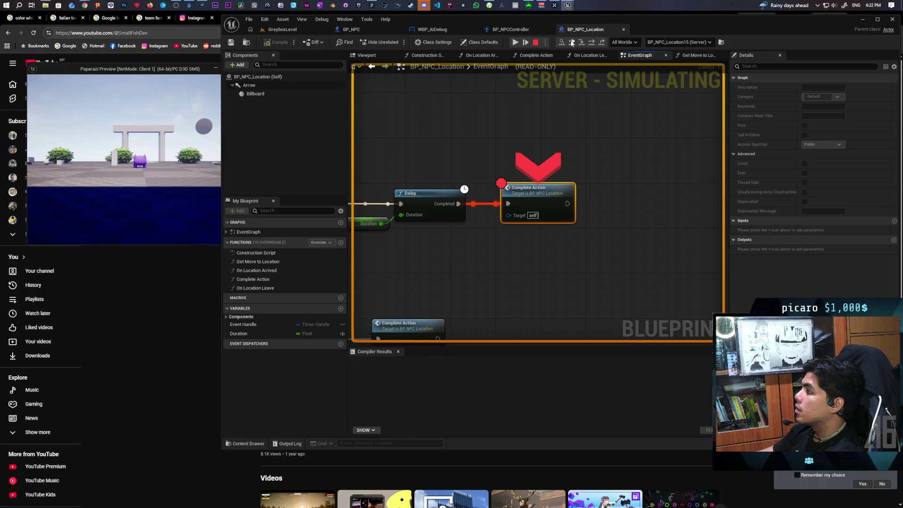
# Pan the graph to Run Location Arrived and continue execution past the breakpoint.
pyautogui.moveTo(555, 143)
pyautogui.mouseDown()
pyautogui.moveTo(691, 151)
pyautogui.moveTo(614, 177)
pyautogui.moveTo(537, 172)
pyautogui.mouseUp()
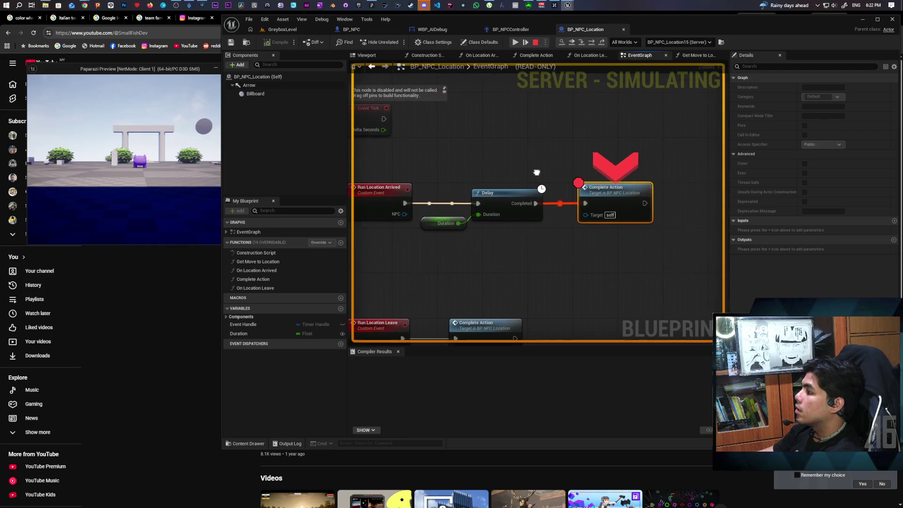
pyautogui.click(572, 42)
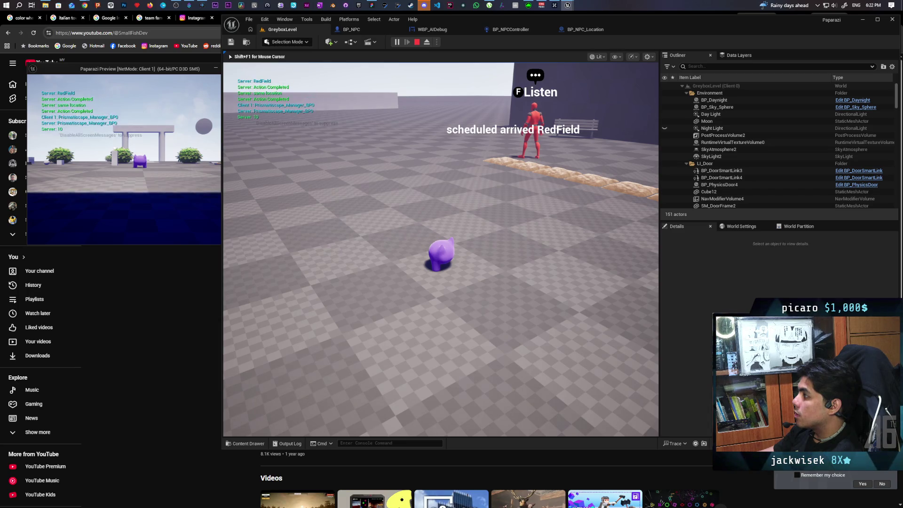
# Stop the play session with Escape and focus the editor view on the selected NPC.
pyautogui.press('Escape')
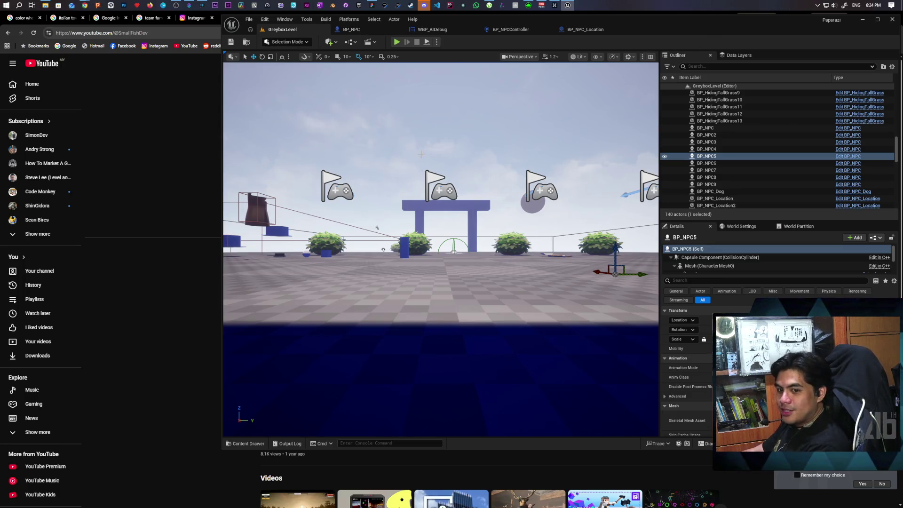
pyautogui.press('f')
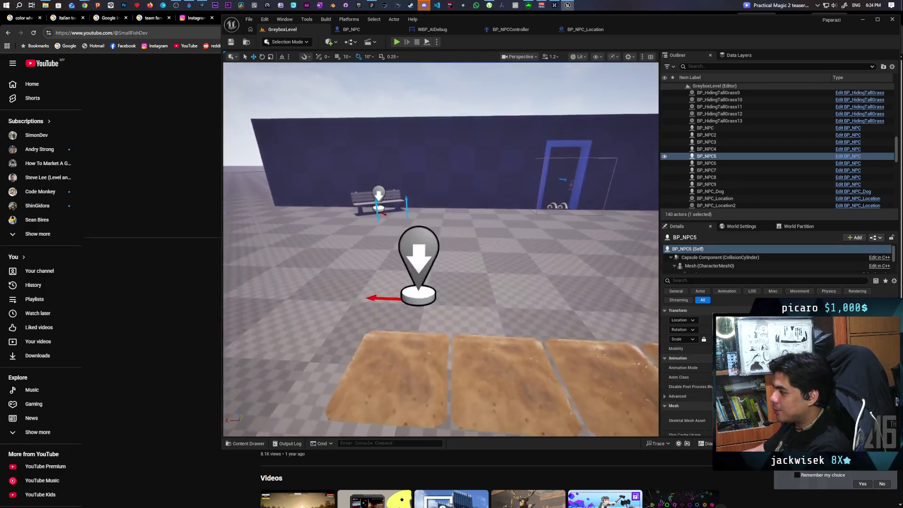
pyautogui.click(423, 258)
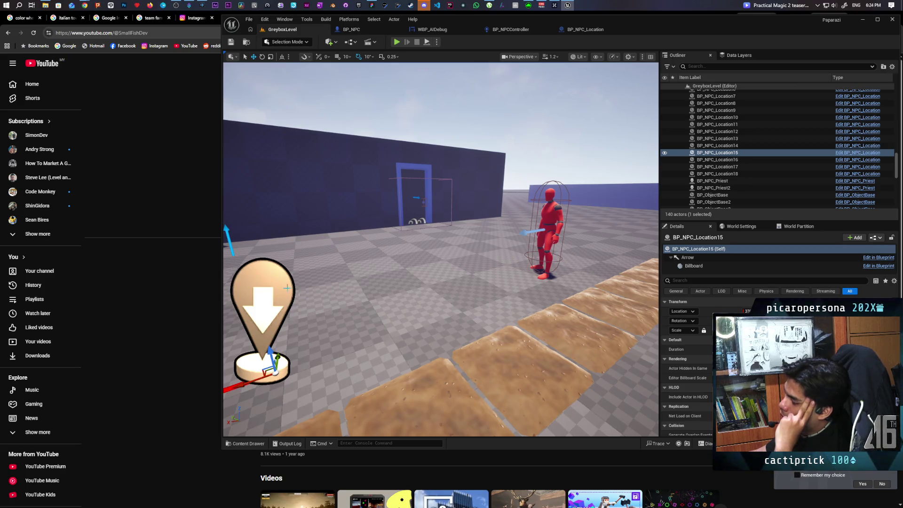
pyautogui.moveTo(281, 285); pyautogui.dragTo(444, 288)
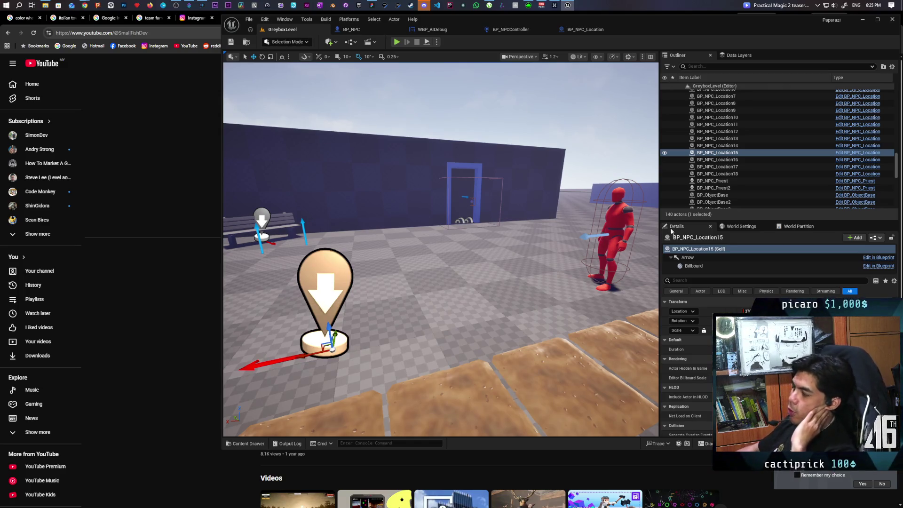
pyautogui.click(620, 220)
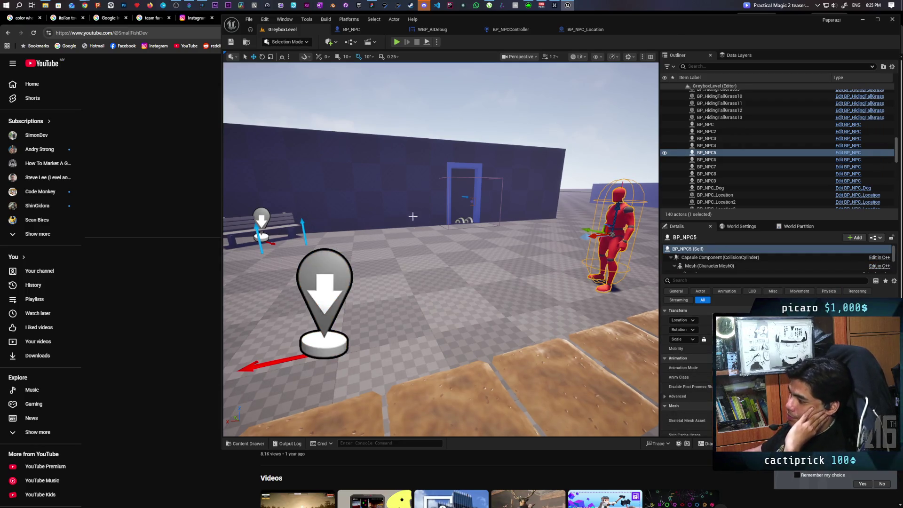
pyautogui.click(339, 278)
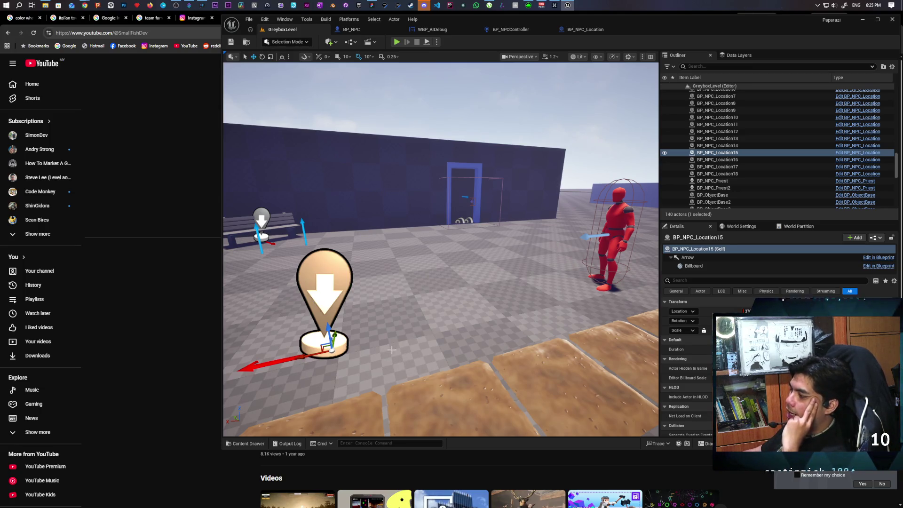
pyautogui.click(612, 221)
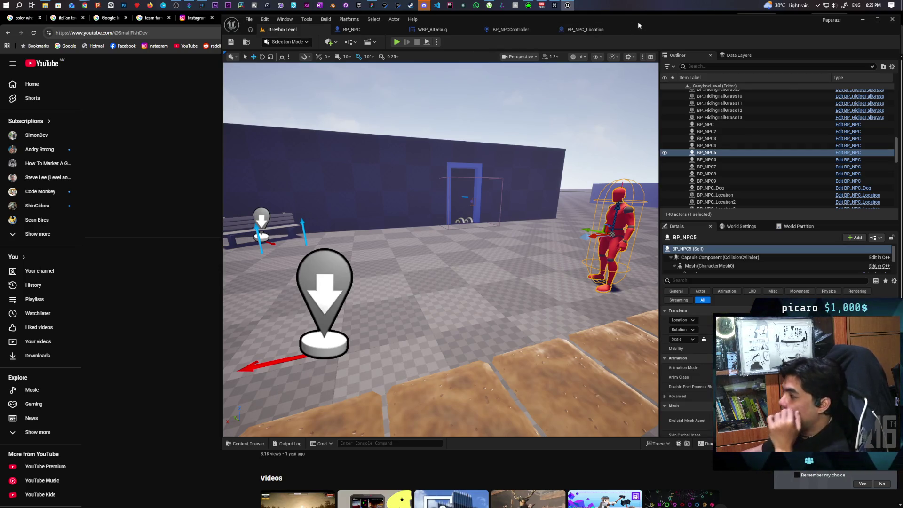
pyautogui.click(588, 31)
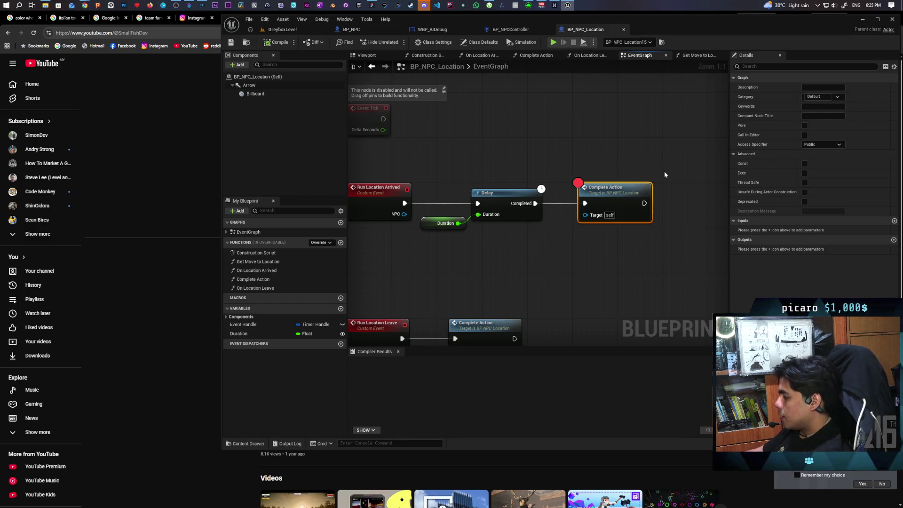
# Open BP_NPC_Location's On Location Arrived function graph.
pyautogui.scroll(-3, 552, 153)
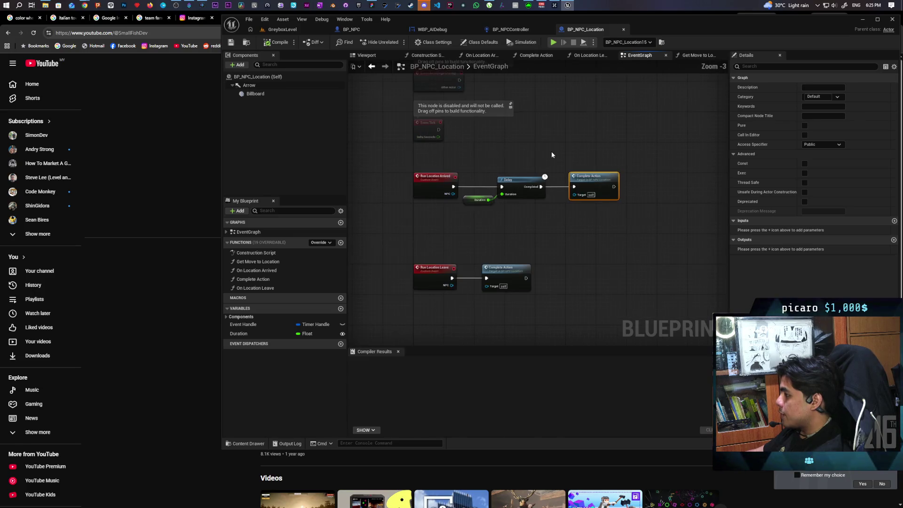
pyautogui.click(478, 55)
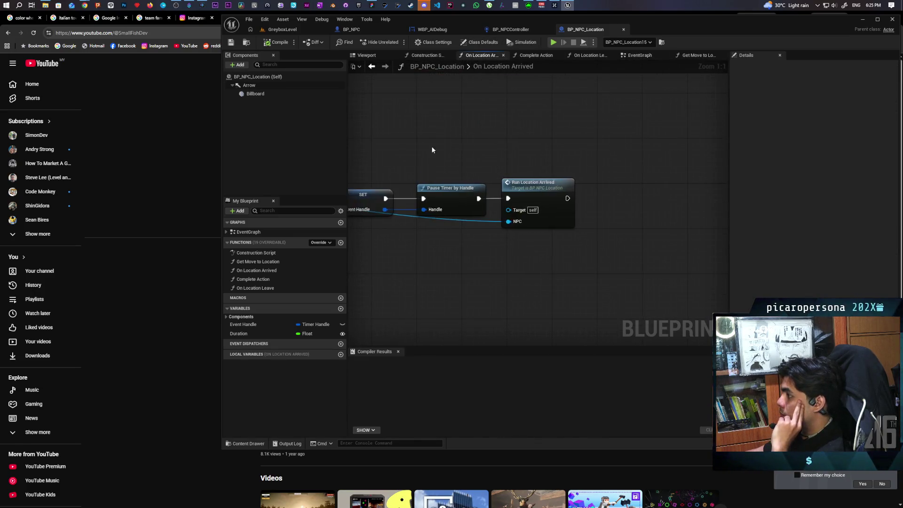
pyautogui.scroll(2, 554, 138)
# Marquee-select the Set Timer by Event and Pause Timer by Handle node chain, then deselect.
pyautogui.moveTo(511, 127); pyautogui.dragTo(545, 254)
pyautogui.click(540, 273)
pyautogui.moveTo(524, 138); pyautogui.dragTo(568, 304)
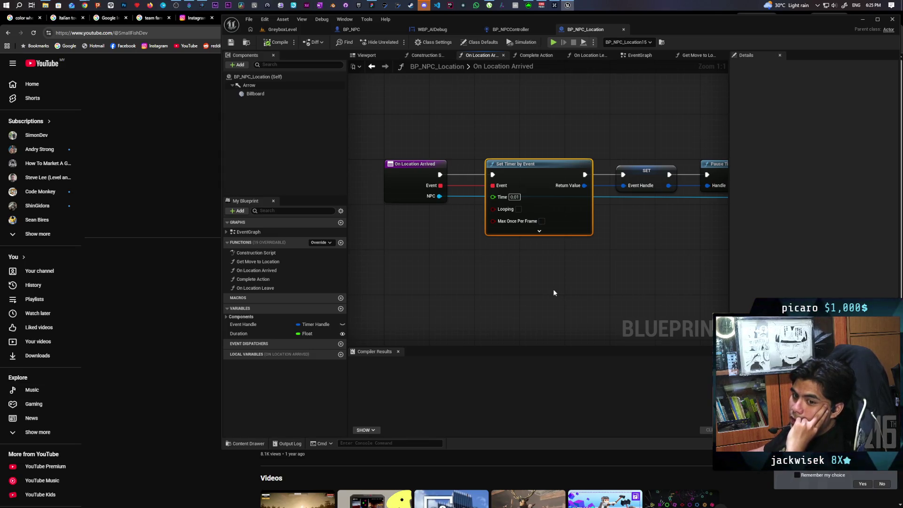
pyautogui.scroll(-4, 554, 293)
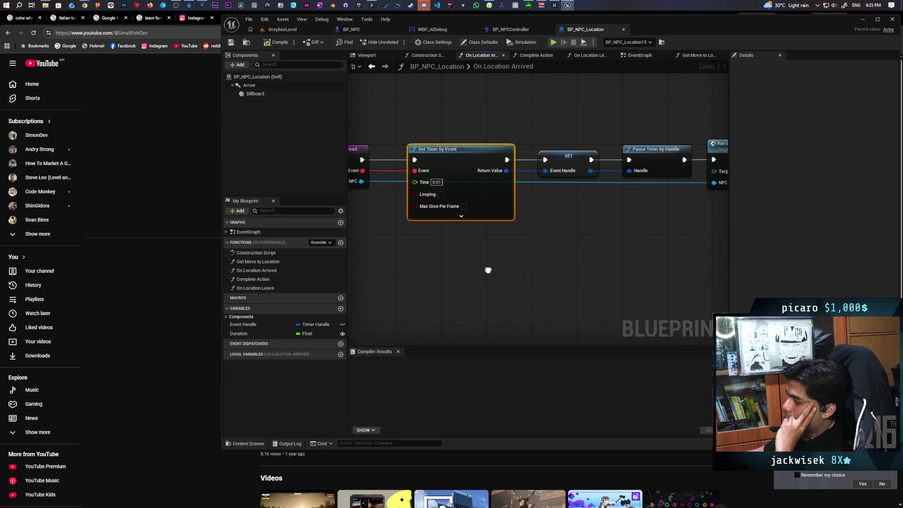
pyautogui.moveTo(425, 173)
pyautogui.mouseDown()
pyautogui.moveTo(514, 255)
pyautogui.moveTo(634, 256)
pyautogui.mouseUp()
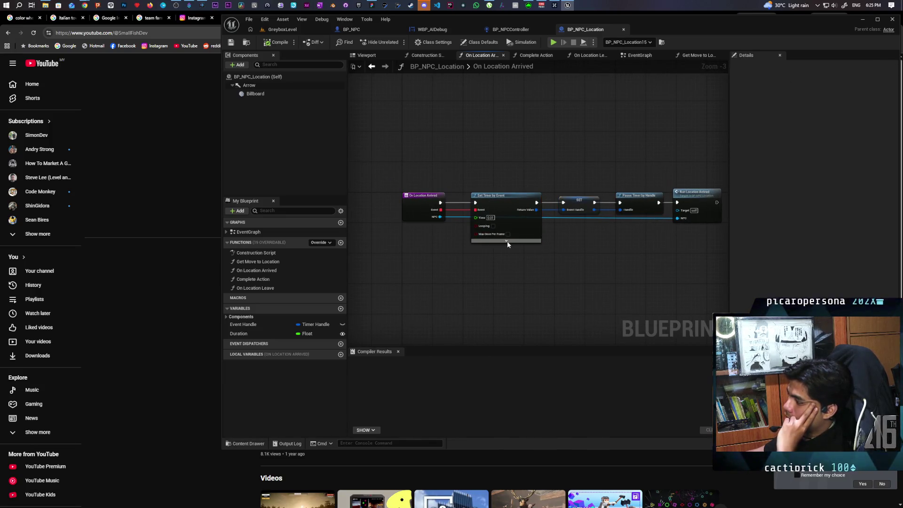
pyautogui.click(493, 275)
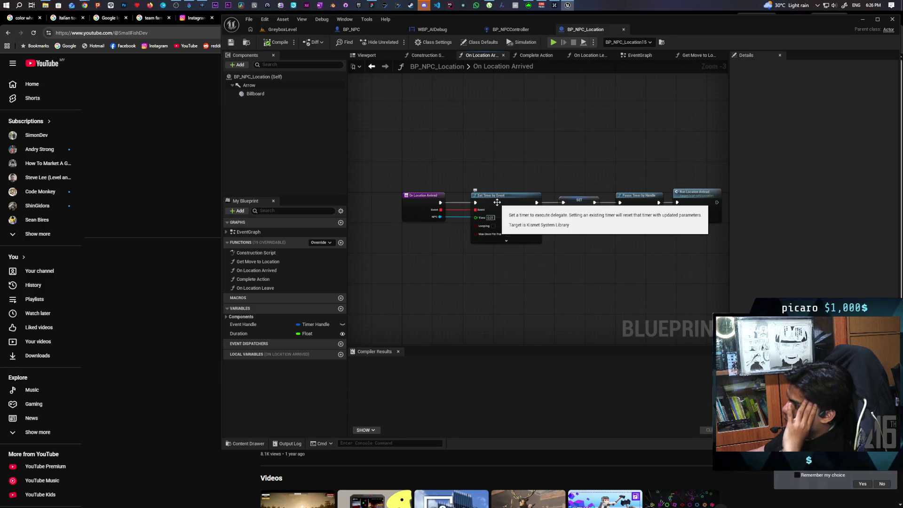
# Select the Set Timer by Event node, then jump from the Run Location Arrived call to its event.
pyautogui.moveTo(500, 163); pyautogui.dragTo(524, 281)
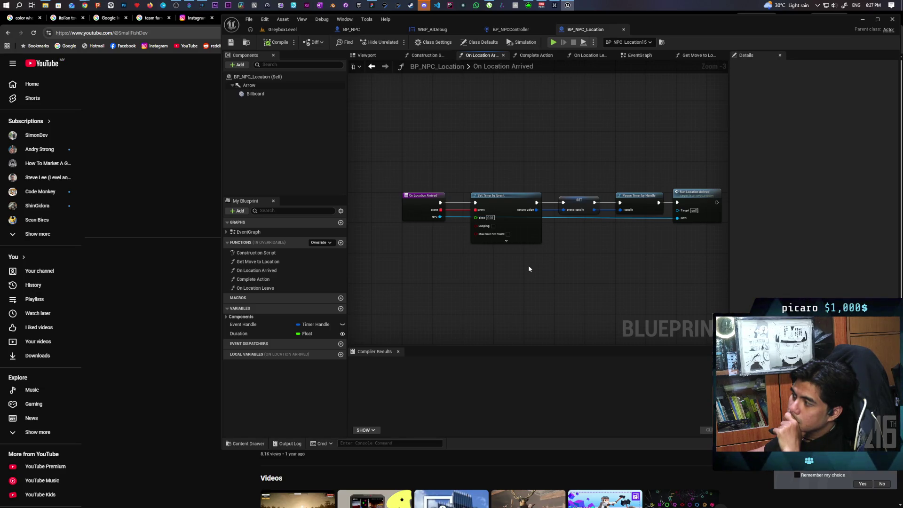
pyautogui.moveTo(529, 264); pyautogui.dragTo(493, 288)
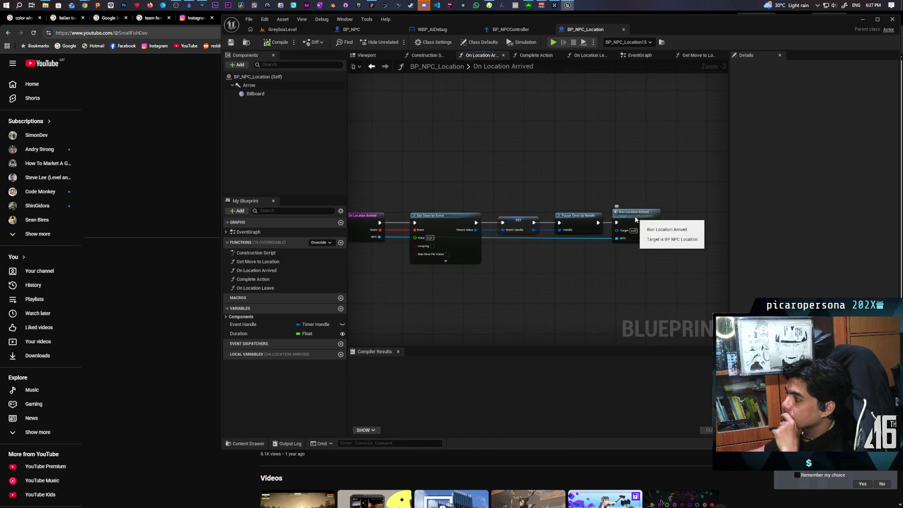
pyautogui.doubleClick(635, 216)
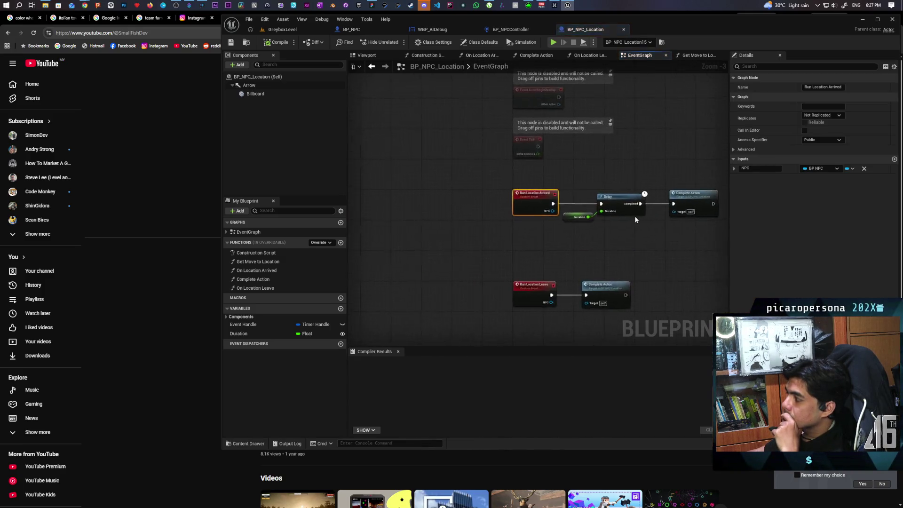
pyautogui.click(492, 268)
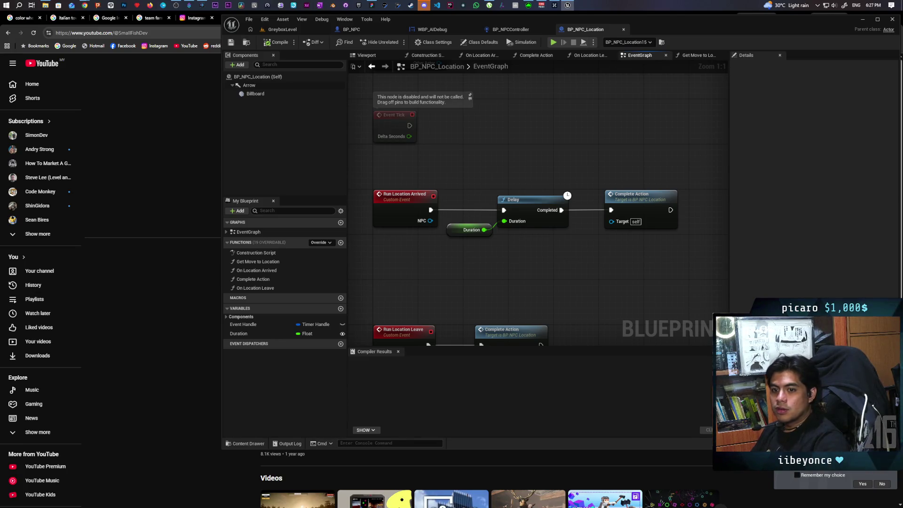
pyautogui.moveTo(526, 235); pyautogui.dragTo(538, 251)
pyautogui.moveTo(465, 178); pyautogui.dragTo(536, 255)
# Inspect Complete Action's Event Handle node, then return to the EventGraph's Delay and Complete Action chain.
pyautogui.click(536, 55)
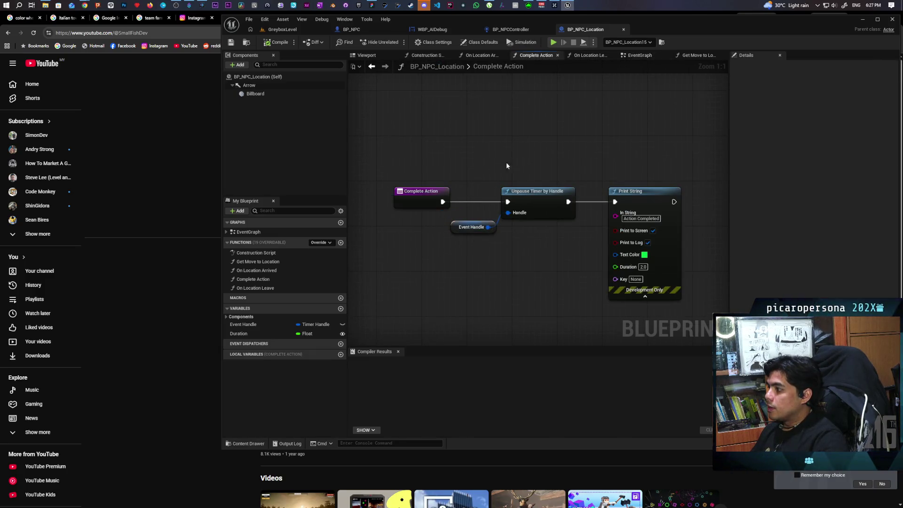
pyautogui.click(472, 227)
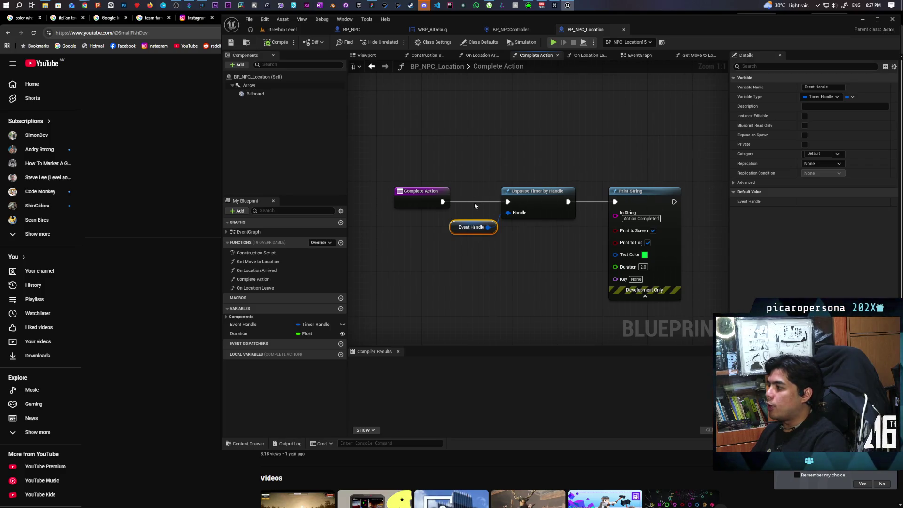
pyautogui.click(532, 162)
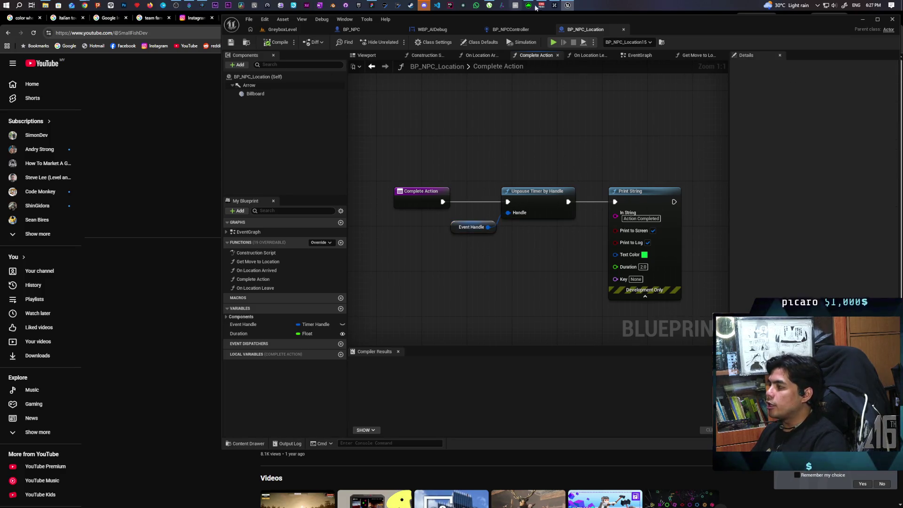
pyautogui.click(639, 55)
pyautogui.click(556, 267)
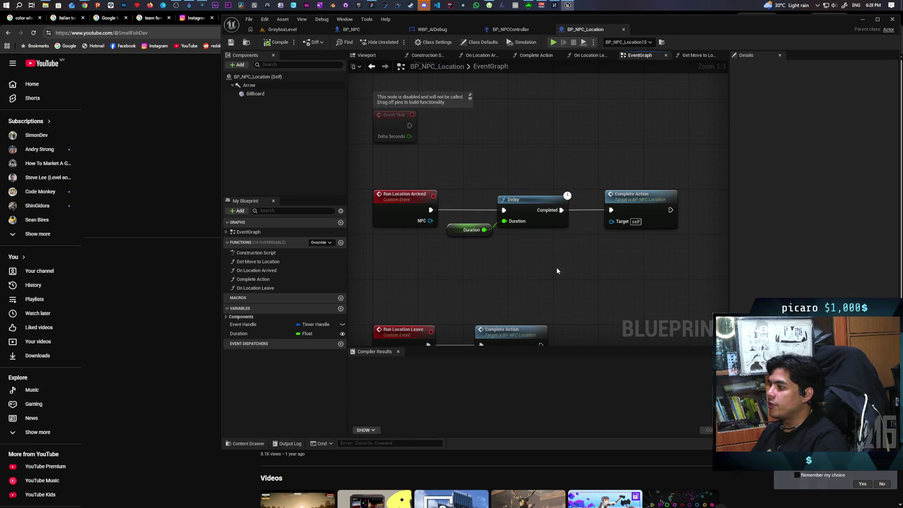
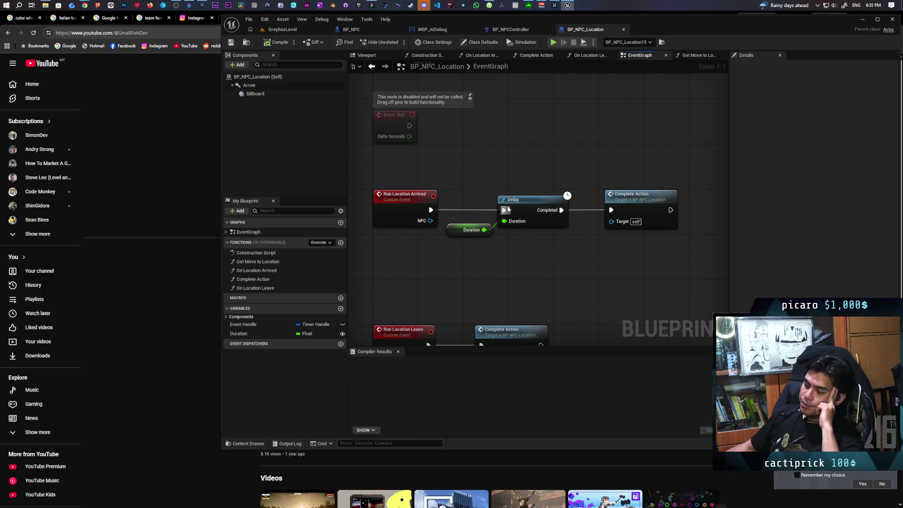
# Select the bench chair BP_Chair3 in GreyboxLevel and open its BP_Chair blueprint.
pyautogui.click(283, 29)
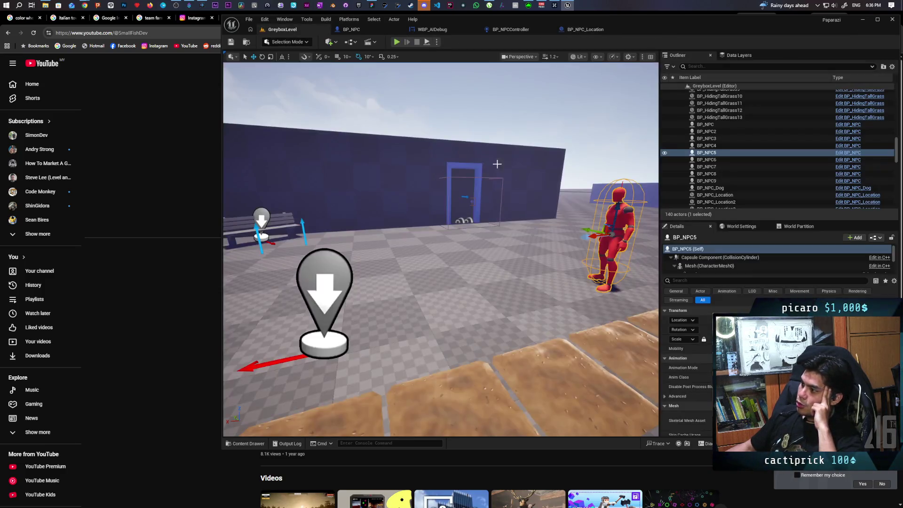
pyautogui.click(294, 225)
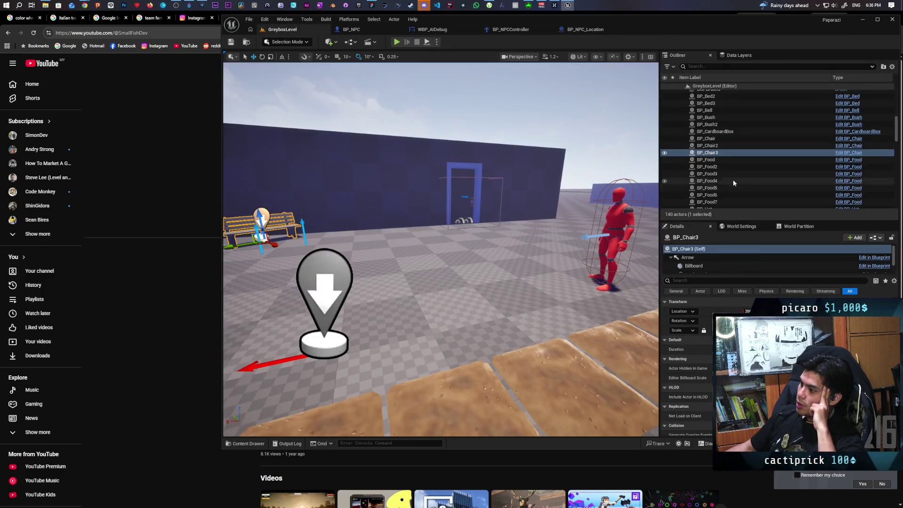
pyautogui.click(843, 154)
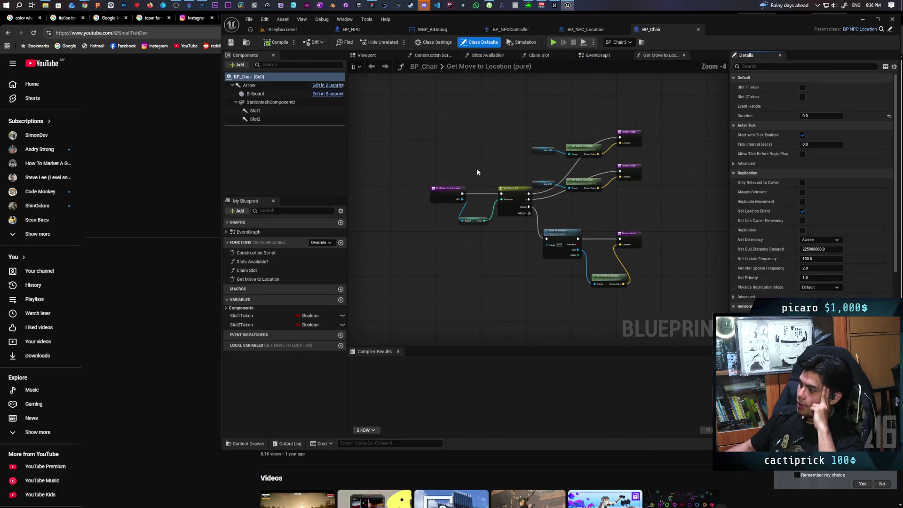
# Switch BP_Chair to its EventGraph and pan to the timer, furniture, Claim Slot and SET nodes.
pyautogui.click(595, 65)
pyautogui.scroll(-4, 517, 165)
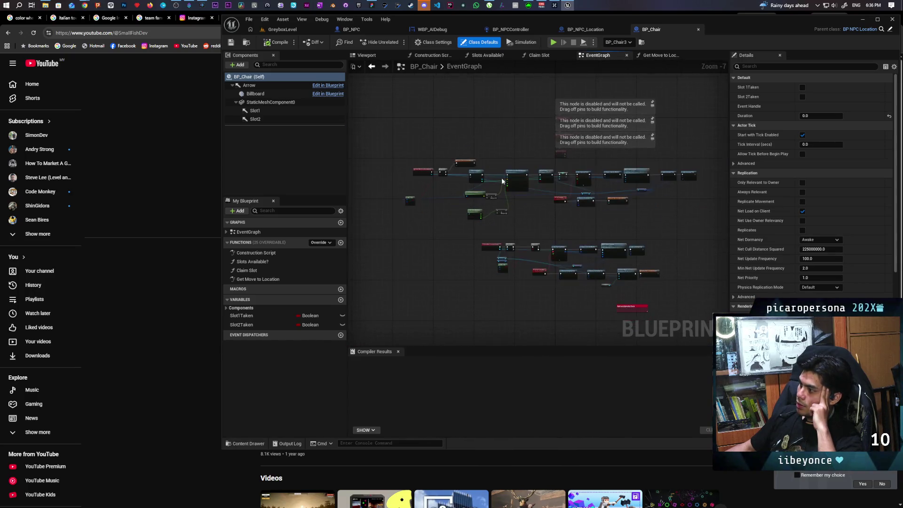
pyautogui.scroll(4, 502, 166)
pyautogui.moveTo(541, 122); pyautogui.dragTo(440, 121)
pyautogui.moveTo(588, 141); pyautogui.dragTo(529, 141)
pyautogui.moveTo(625, 137)
pyautogui.mouseDown()
pyautogui.moveTo(464, 133)
pyautogui.moveTo(641, 133)
pyautogui.mouseUp()
pyautogui.moveTo(665, 127)
pyautogui.mouseDown()
pyautogui.moveTo(549, 127)
pyautogui.moveTo(706, 127)
pyautogui.moveTo(537, 127)
pyautogui.moveTo(552, 117)
pyautogui.moveTo(494, 125)
pyautogui.mouseUp()
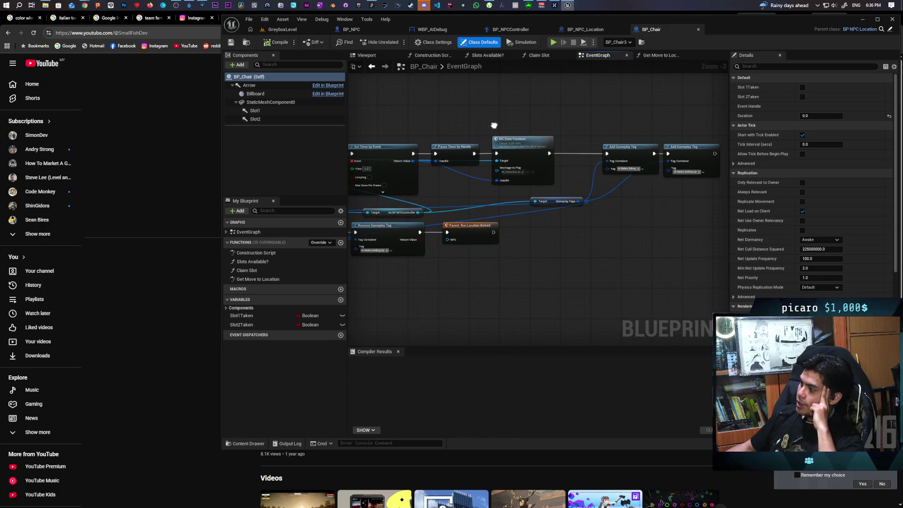
# Marquee-select the Set Timer, Pause Timer and MC Enter Furniture nodes to inspect them.
pyautogui.moveTo(427, 119)
pyautogui.mouseDown()
pyautogui.moveTo(481, 166)
pyautogui.moveTo(582, 211)
pyautogui.moveTo(441, 145)
pyautogui.moveTo(559, 213)
pyautogui.mouseUp()
pyautogui.click(554, 235)
pyautogui.moveTo(415, 131)
pyautogui.mouseDown()
pyautogui.moveTo(566, 210)
pyautogui.moveTo(501, 206)
pyautogui.moveTo(586, 213)
pyautogui.mouseUp()
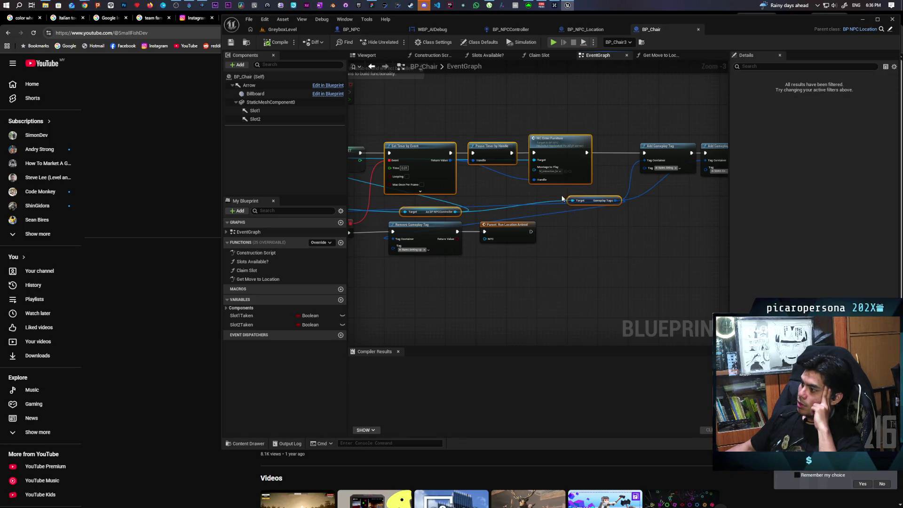
pyautogui.moveTo(496, 196); pyautogui.dragTo(440, 189)
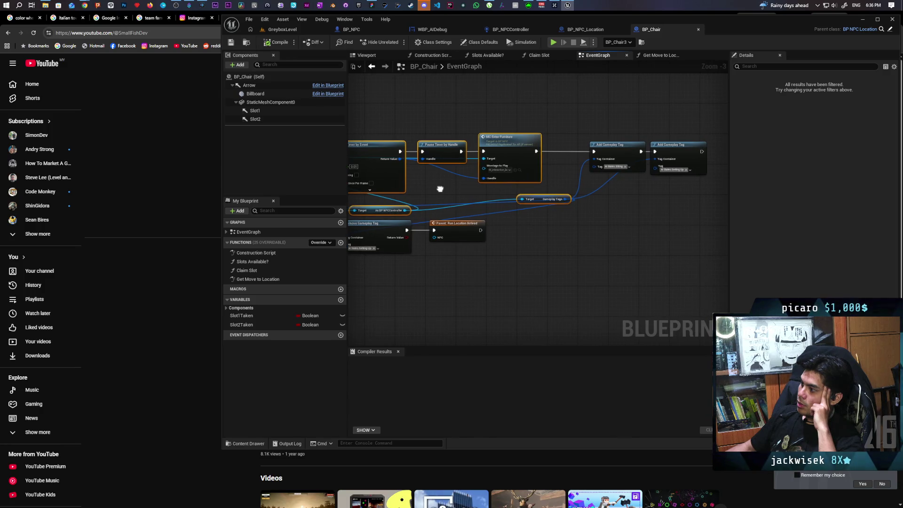
pyautogui.moveTo(482, 113); pyautogui.dragTo(525, 198)
pyautogui.moveTo(527, 231); pyautogui.dragTo(645, 236)
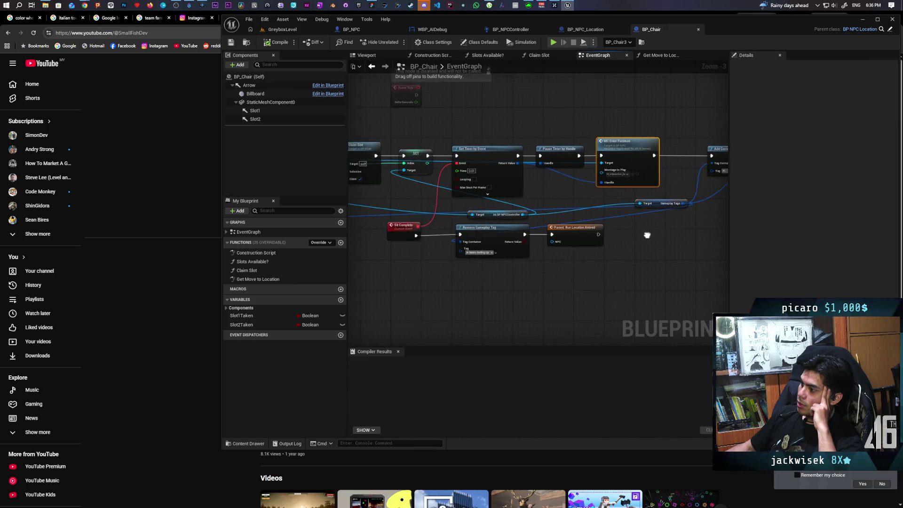
pyautogui.moveTo(462, 129)
pyautogui.mouseDown()
pyautogui.moveTo(544, 186)
pyautogui.moveTo(614, 191)
pyautogui.mouseUp()
# Isolate the MC Enter Furniture node, then select the whole timer-to-parent node chain.
pyautogui.click(632, 185)
pyautogui.moveTo(601, 116); pyautogui.dragTo(646, 194)
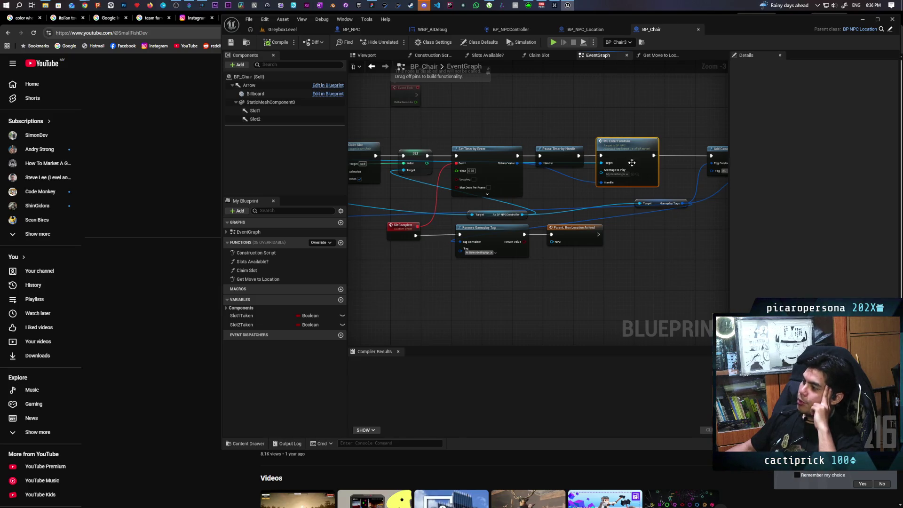
pyautogui.moveTo(507, 136); pyautogui.dragTo(481, 136)
pyautogui.moveTo(387, 128)
pyautogui.mouseDown()
pyautogui.moveTo(454, 185)
pyautogui.moveTo(611, 198)
pyautogui.moveTo(593, 242)
pyautogui.moveTo(659, 257)
pyautogui.mouseUp()
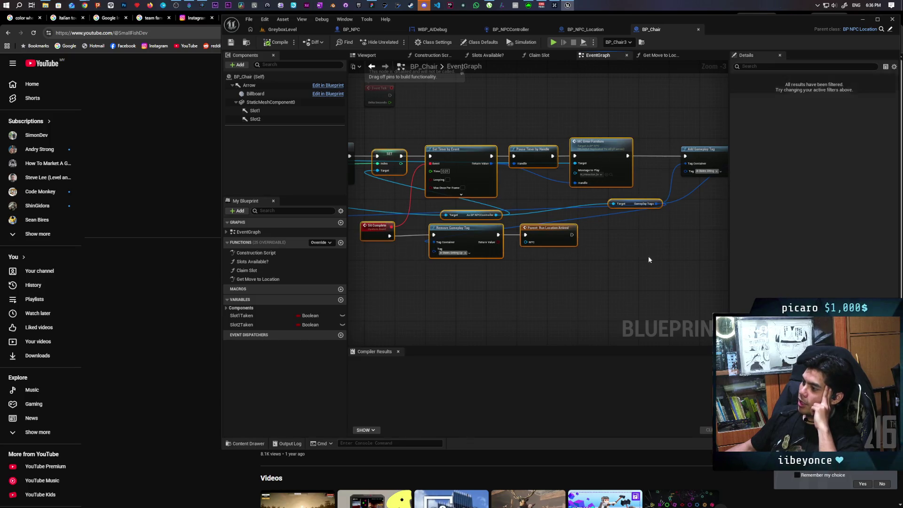
pyautogui.click(519, 279)
pyautogui.moveTo(402, 272)
pyautogui.mouseDown()
pyautogui.moveTo(579, 222)
pyautogui.moveTo(611, 247)
pyautogui.mouseUp()
pyautogui.click(577, 271)
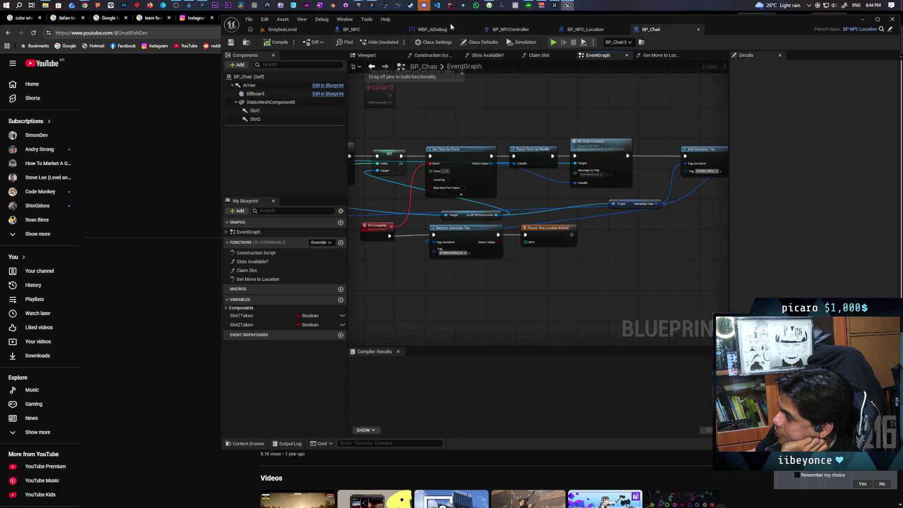
# Launch the TestCS project from the Epic Games Launcher's My Projects library.
pyautogui.moveTo(359, 5)
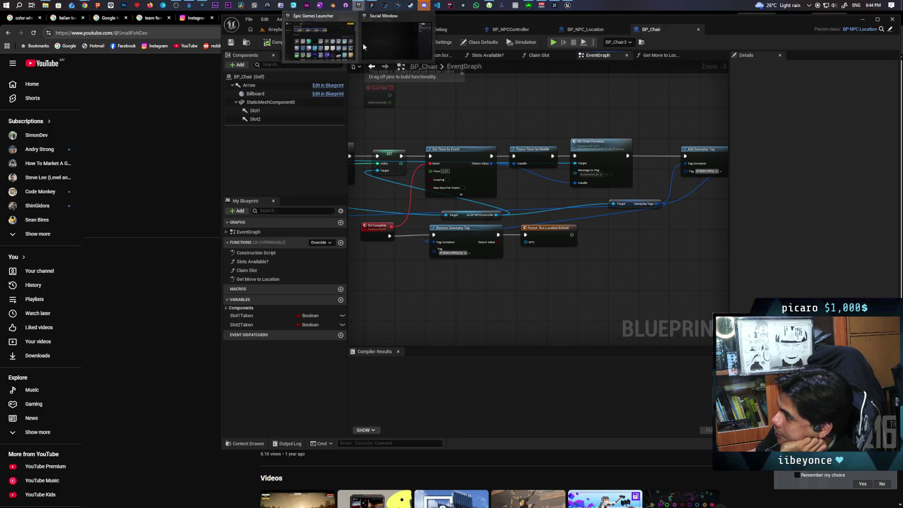
pyautogui.click(331, 42)
pyautogui.scroll(-5, 537, 239)
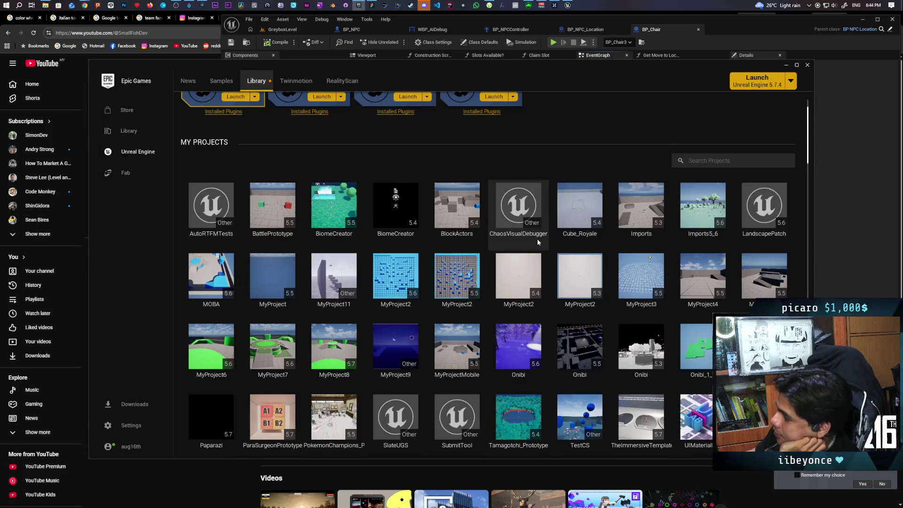
pyautogui.scroll(-2, 537, 239)
pyautogui.doubleClick(582, 278)
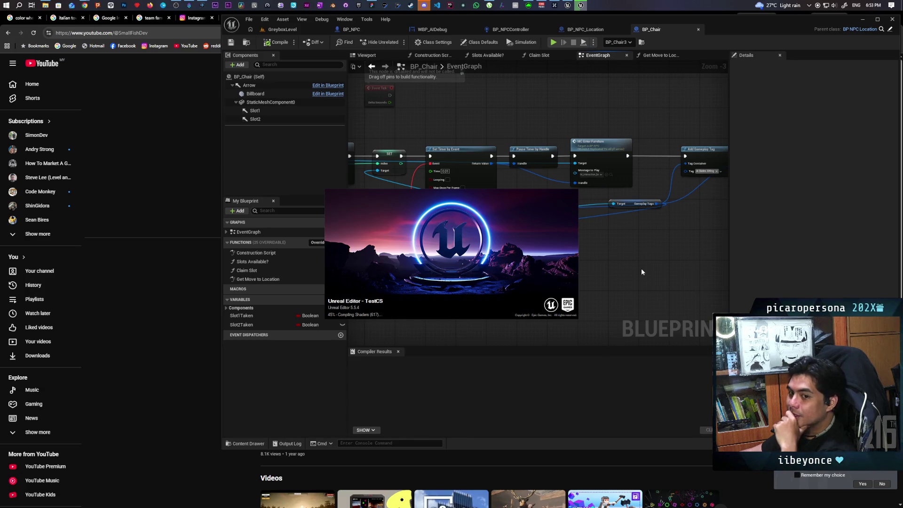
# Move the NPC controller cast node and the Gameplay Tags node further left in the graph.
pyautogui.scroll(-3, 466, 291)
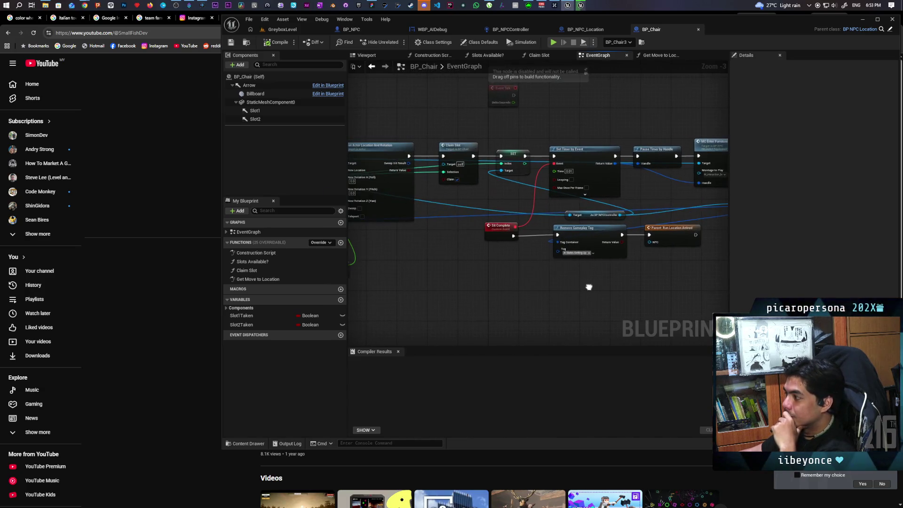
pyautogui.scroll(2, 580, 278)
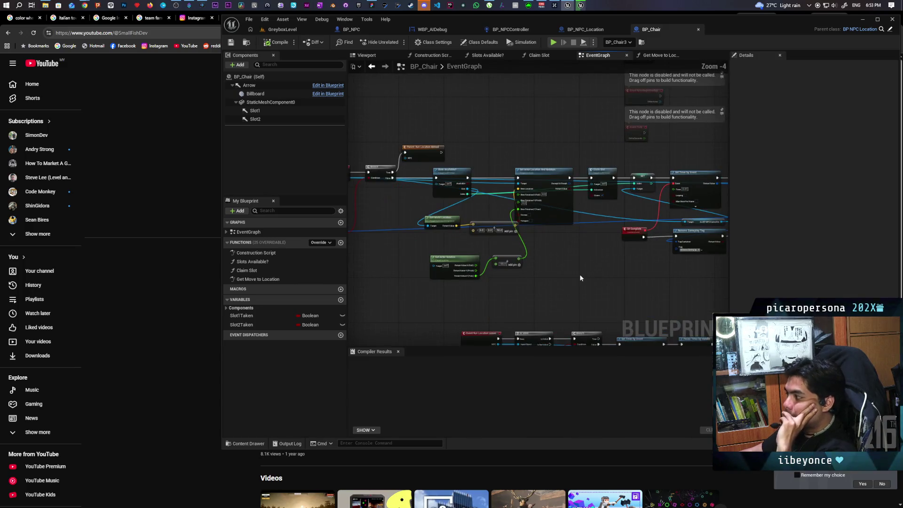
pyautogui.moveTo(646, 280); pyautogui.dragTo(486, 254)
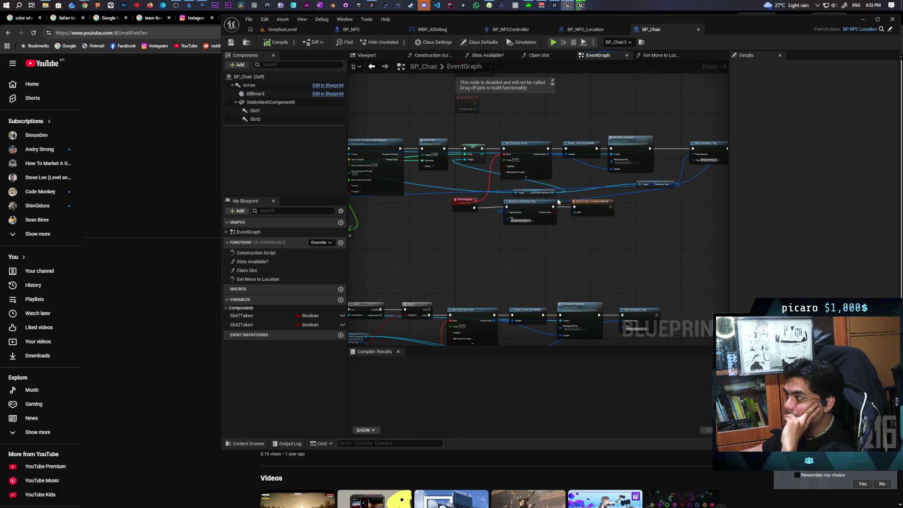
pyautogui.moveTo(528, 191); pyautogui.dragTo(388, 208)
pyautogui.moveTo(645, 188)
pyautogui.mouseDown()
pyautogui.moveTo(534, 190)
pyautogui.moveTo(438, 216)
pyautogui.moveTo(435, 241)
pyautogui.moveTo(460, 190)
pyautogui.mouseUp()
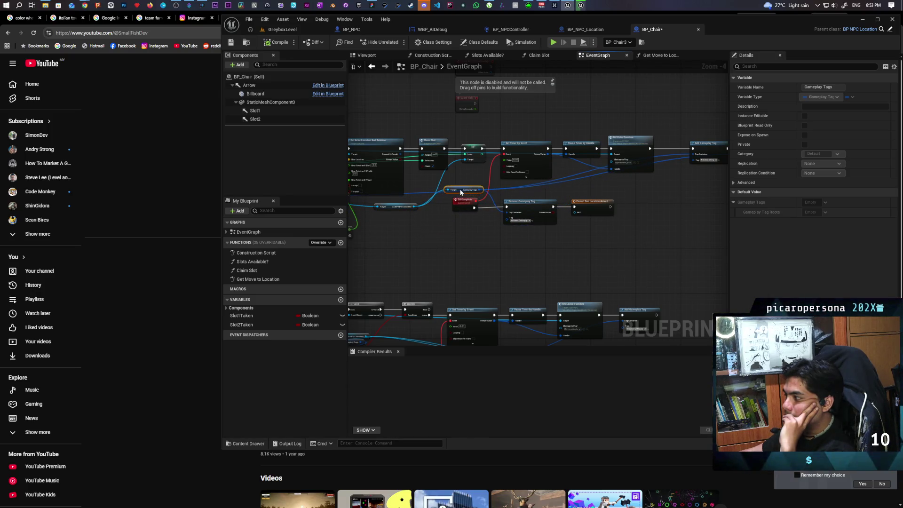
# Nudge the NPC controller cast node slightly right, then launch TestCS in a new editor.
pyautogui.click(435, 214)
pyautogui.moveTo(388, 208); pyautogui.dragTo(403, 210)
pyautogui.click(406, 238)
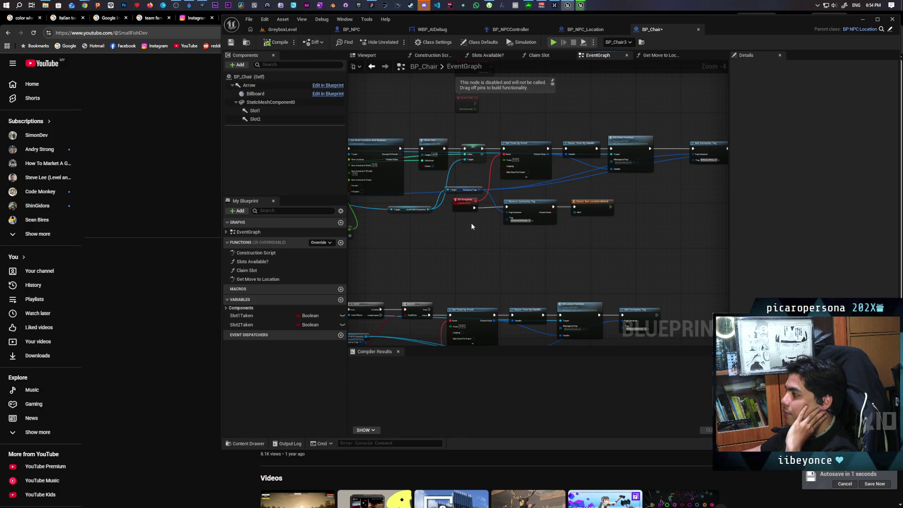
pyautogui.click(584, 42)
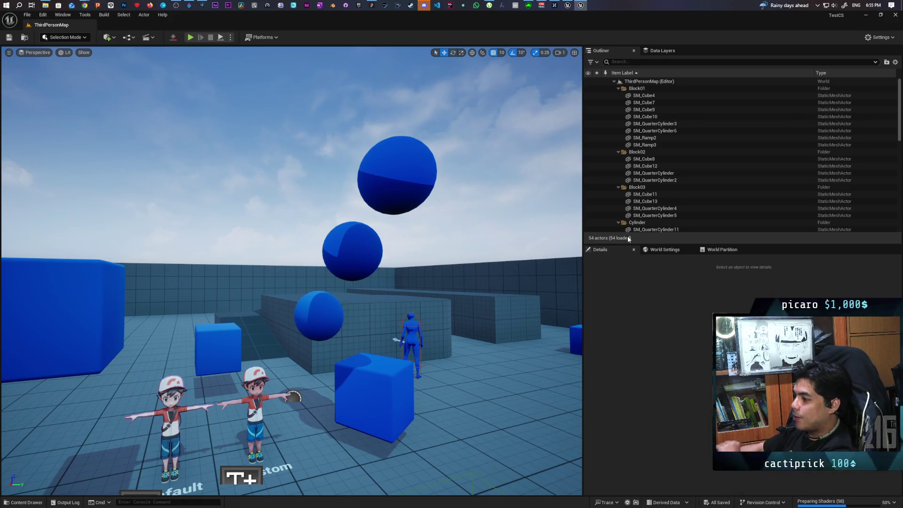
# Pull the viewport camera back to overlook the NPC area in ThirdPersonMap.
pyautogui.moveTo(401, 363); pyautogui.dragTo(401, 363)
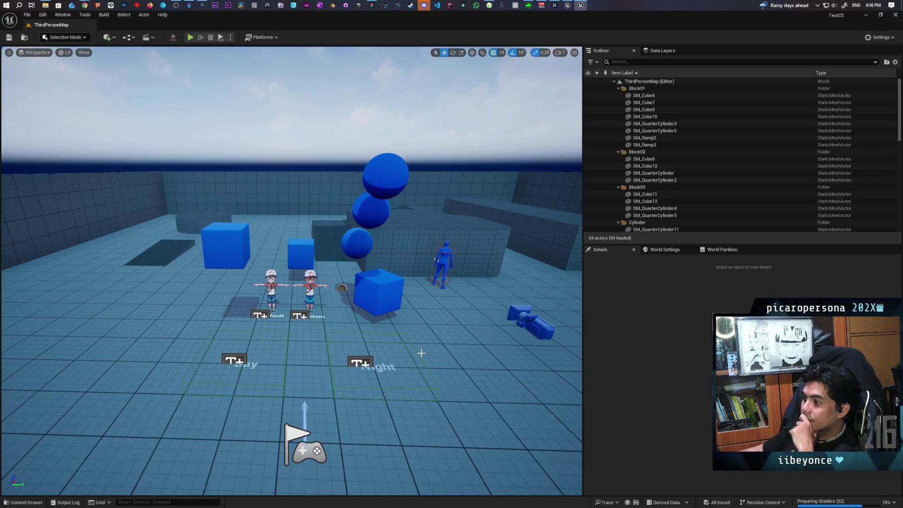
# Start a Play-in-Editor test of the ThirdPersonMap level.
pyautogui.click(192, 37)
# Walk the player character around the two kids and trainer NPCs to watch their behaviour.
pyautogui.click(266, 194)
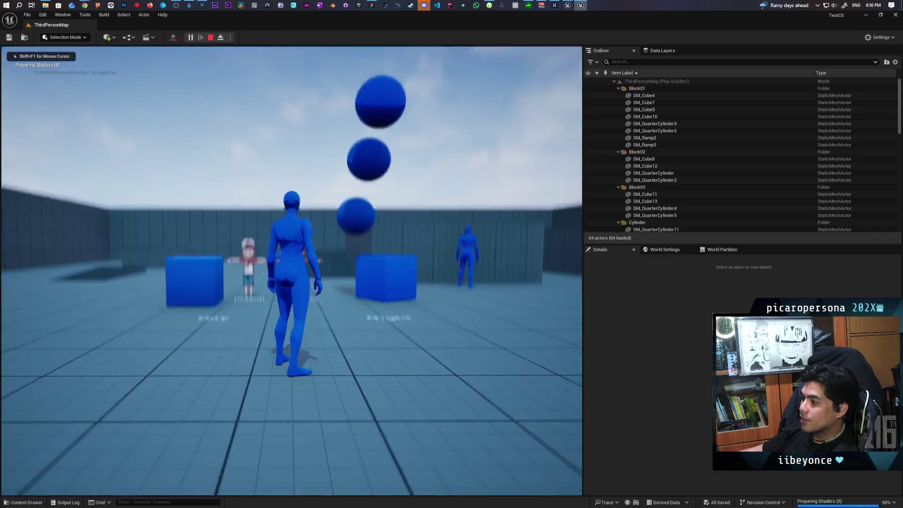
pyautogui.press('a')
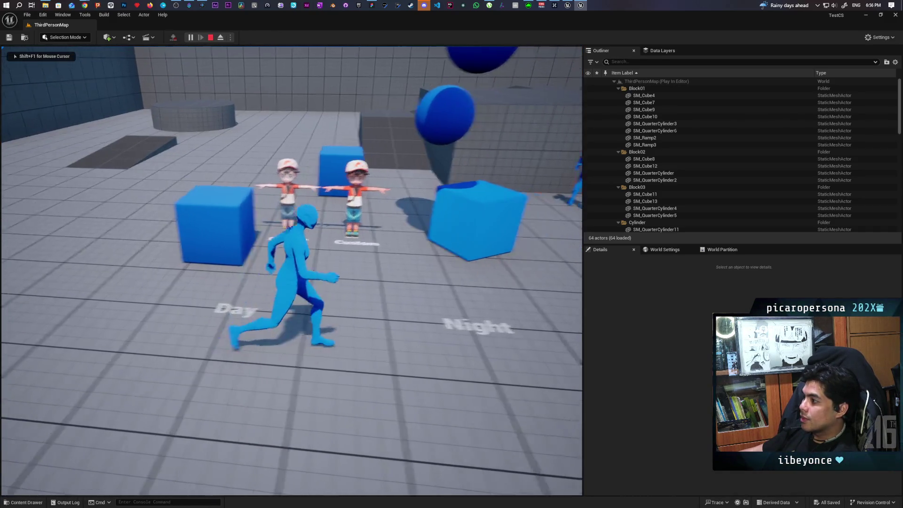
pyautogui.press('w')
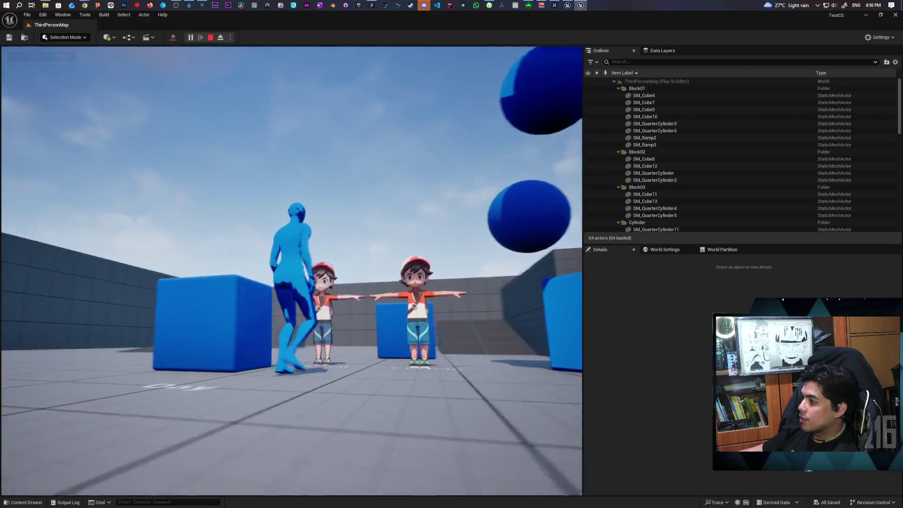
pyautogui.press('w')
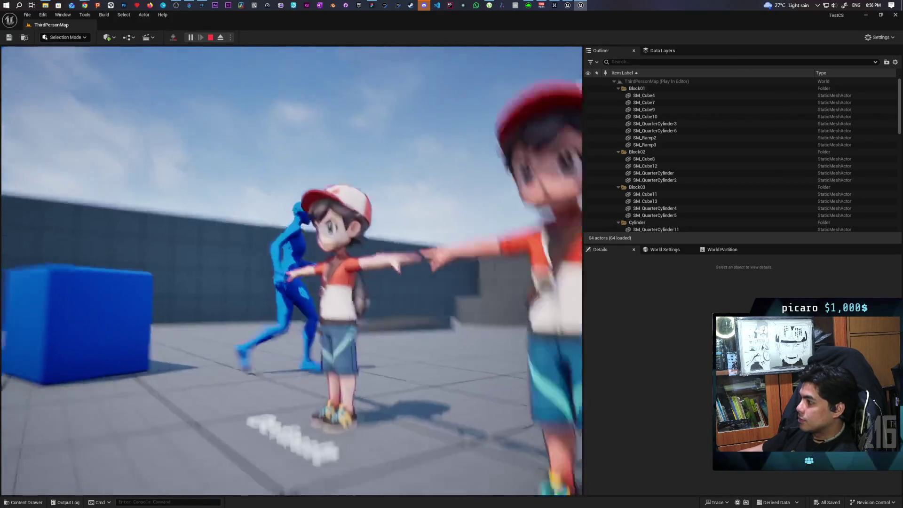
pyautogui.press('w')
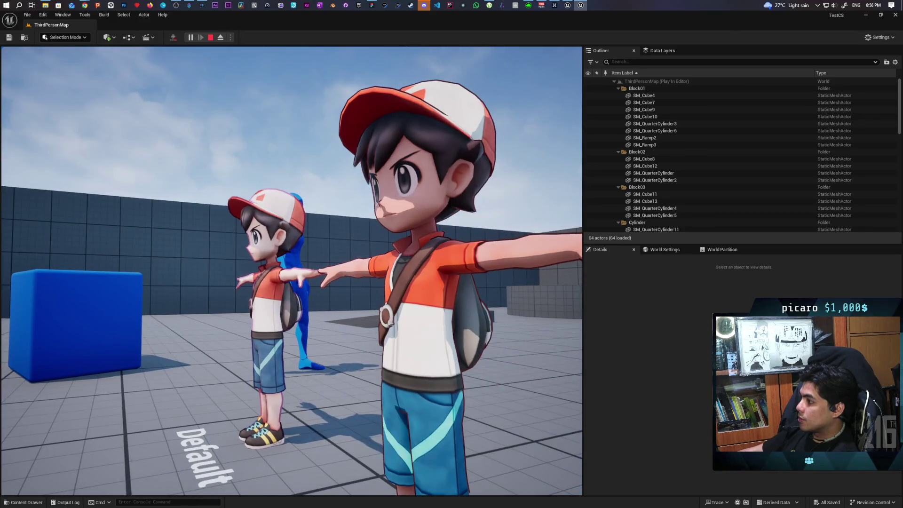
pyautogui.press('w')
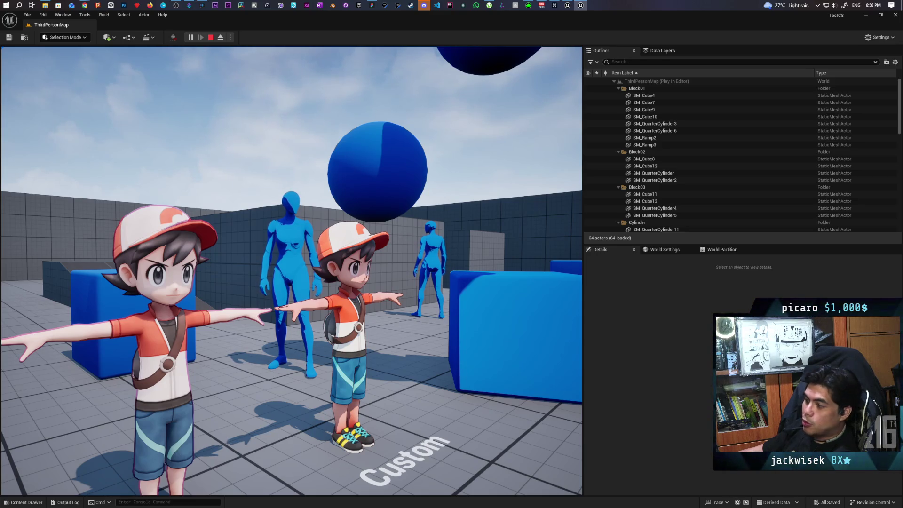
pyautogui.press('w')
pyautogui.press('s')
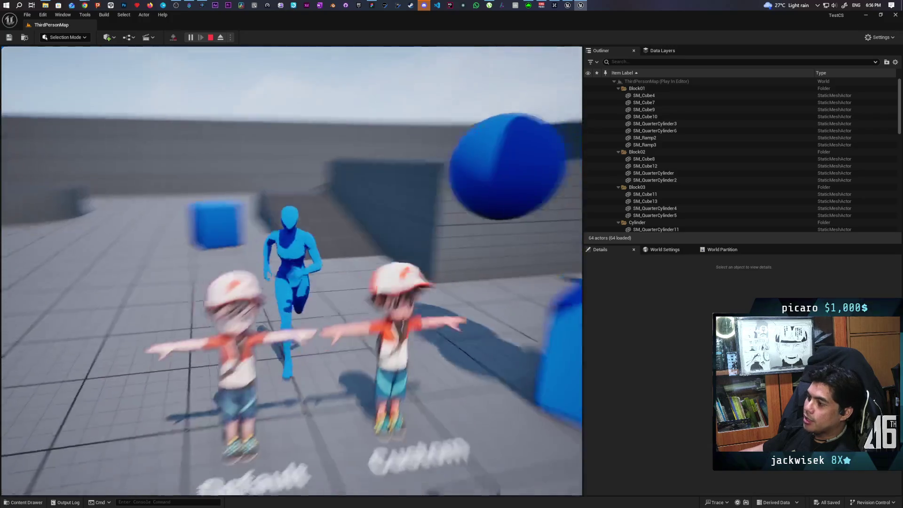
pyautogui.press('w')
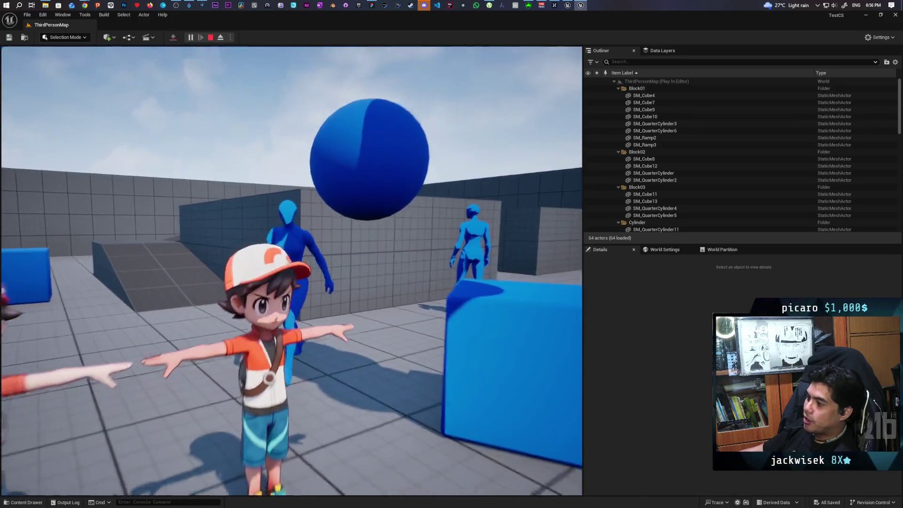
pyautogui.press('s')
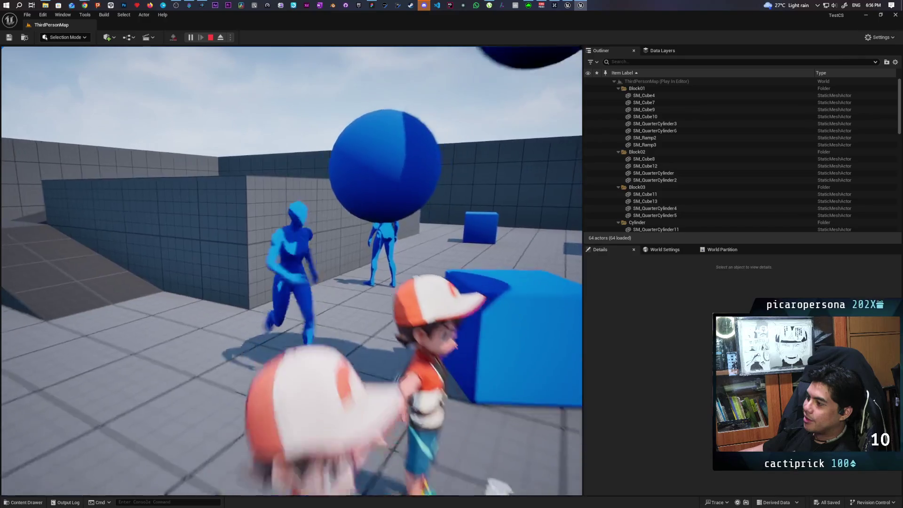
pyautogui.press('w')
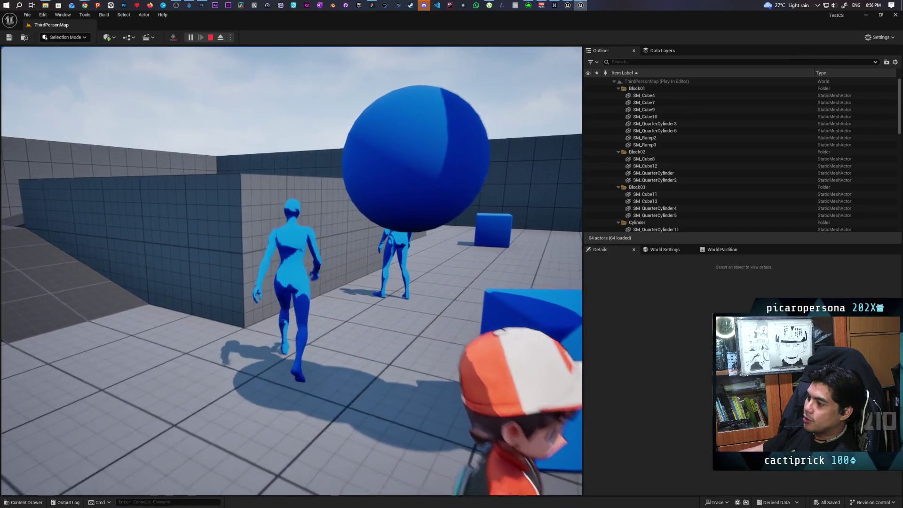
pyautogui.press('a')
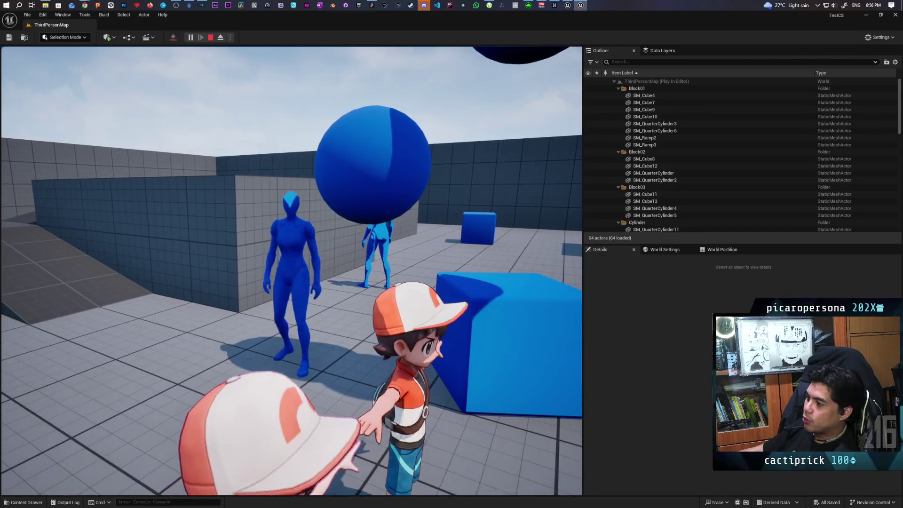
# Switch to the blue mannequin and walk it toward the cube and the wall.
pyautogui.press('Tab')
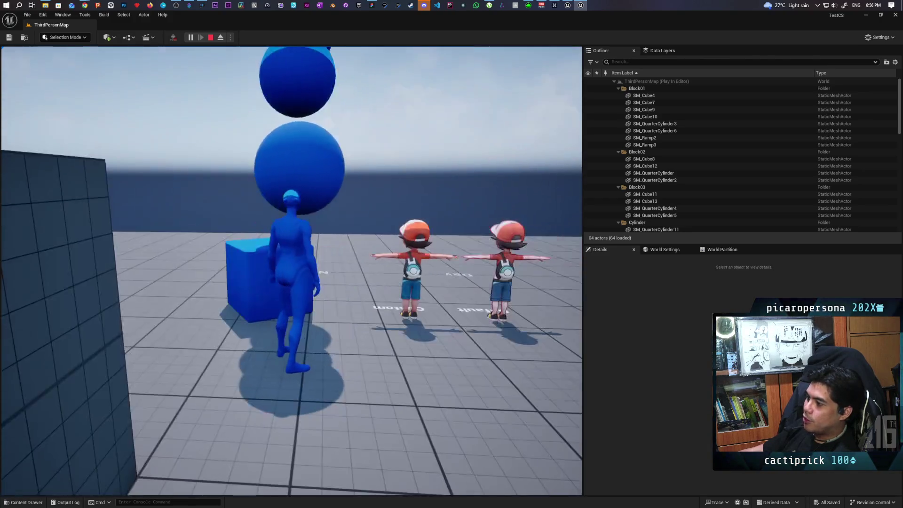
pyautogui.press('w')
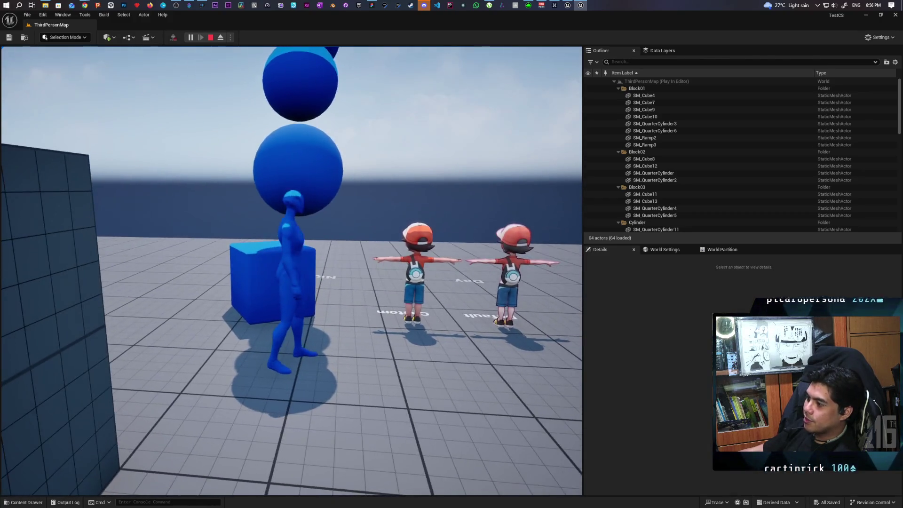
pyautogui.press('a')
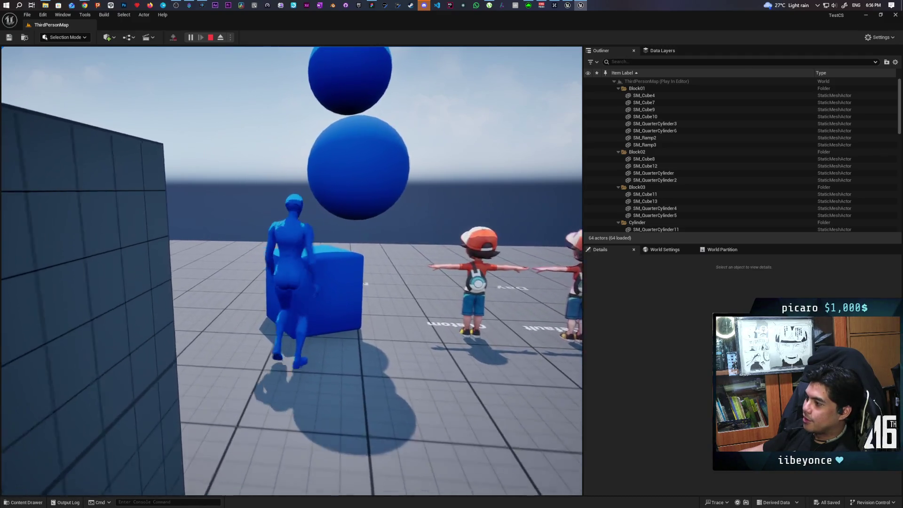
pyautogui.press('w')
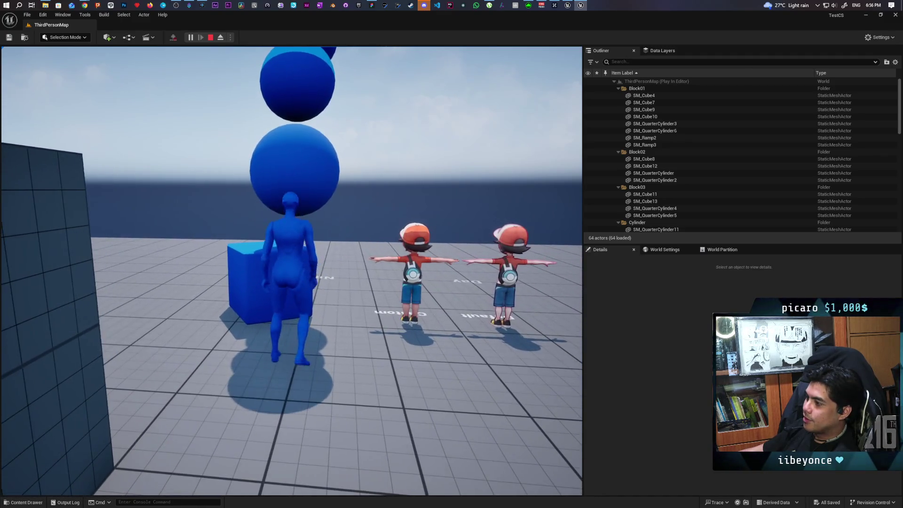
pyautogui.press('w')
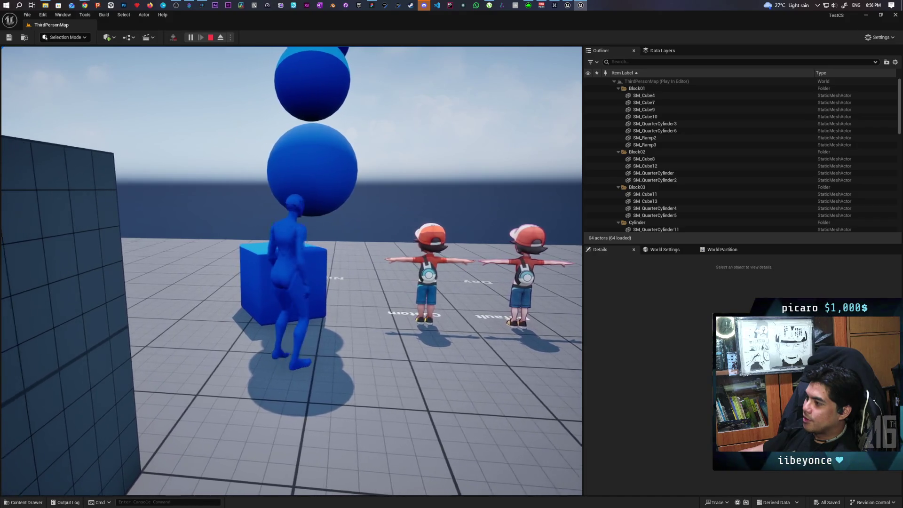
pyautogui.press('d')
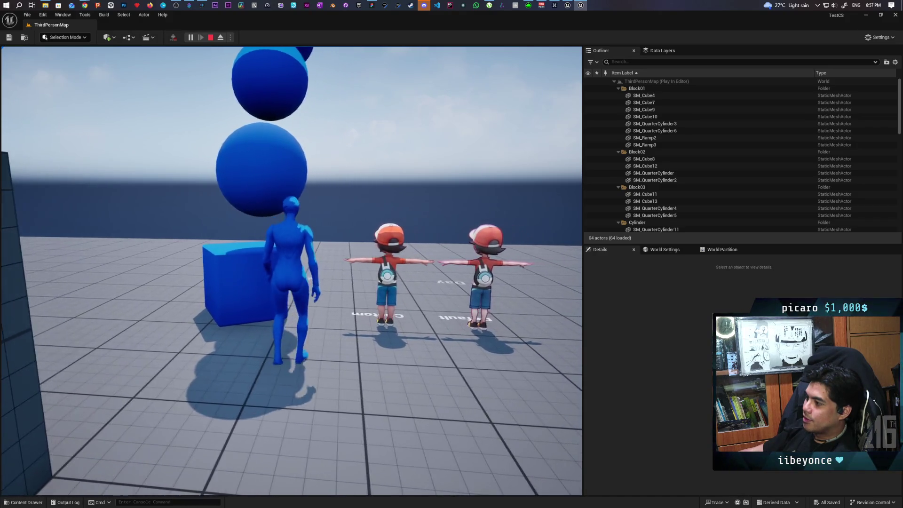
pyautogui.press('a')
pyautogui.press('s')
pyautogui.press('w')
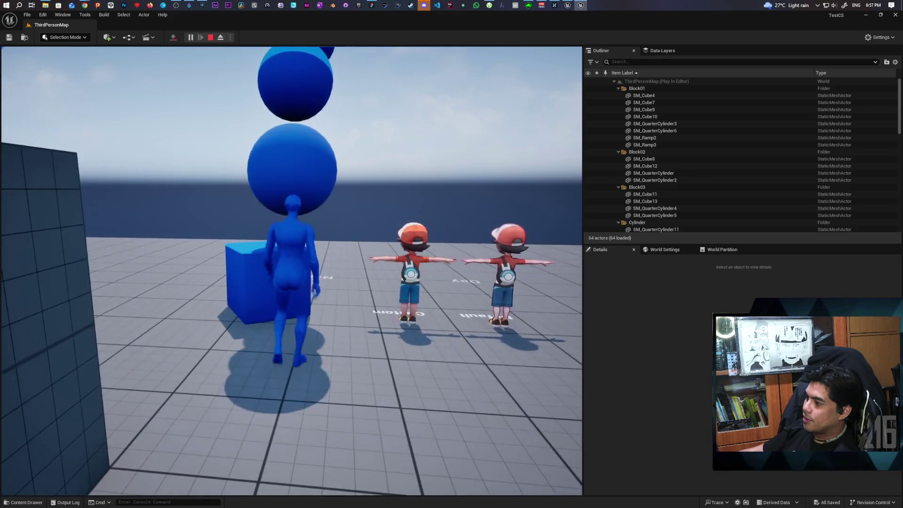
pyautogui.press('w')
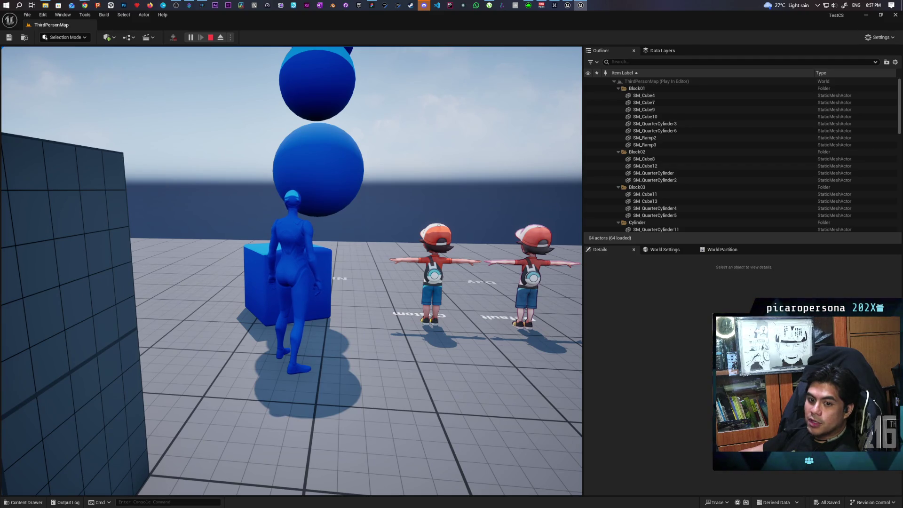
pyautogui.moveTo(292, 270)
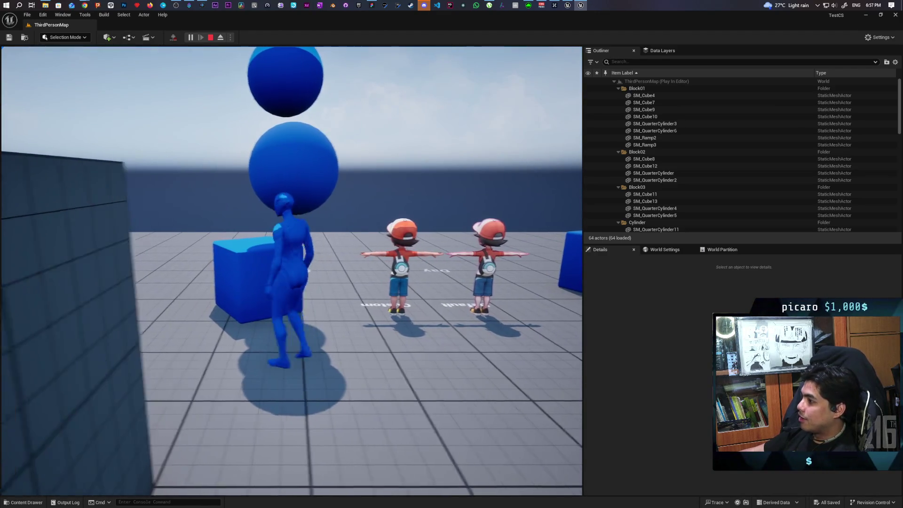
pyautogui.press('w')
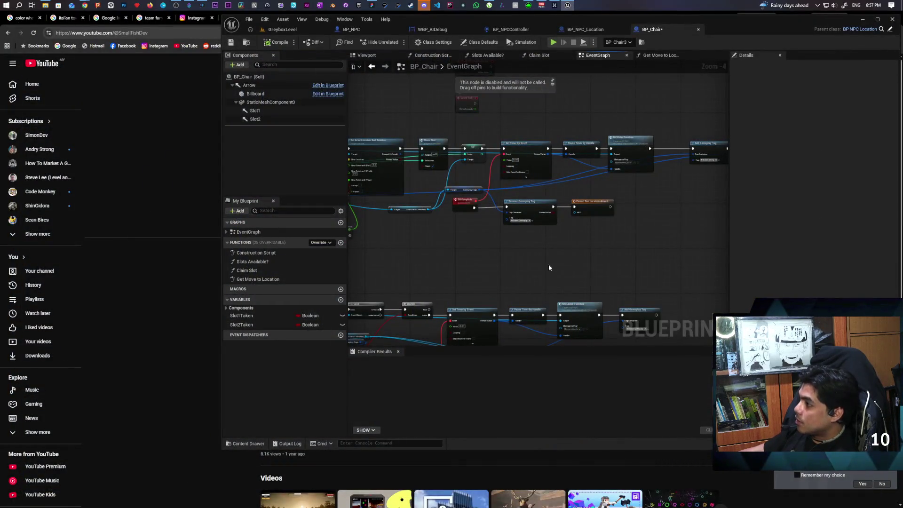
pyautogui.moveTo(731, 24)
pyautogui.mouseDown()
pyautogui.moveTo(703, 30)
pyautogui.moveTo(720, 34)
pyautogui.mouseUp()
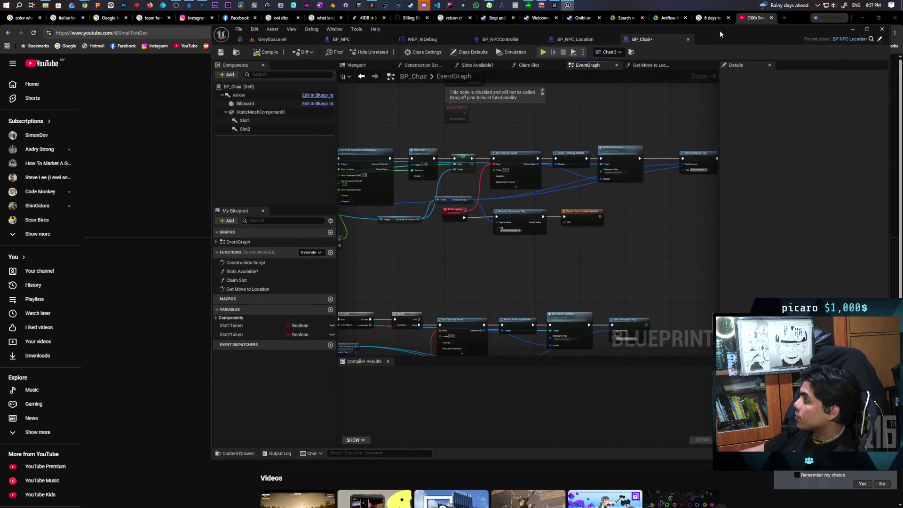
pyautogui.scroll(4, 459, 238)
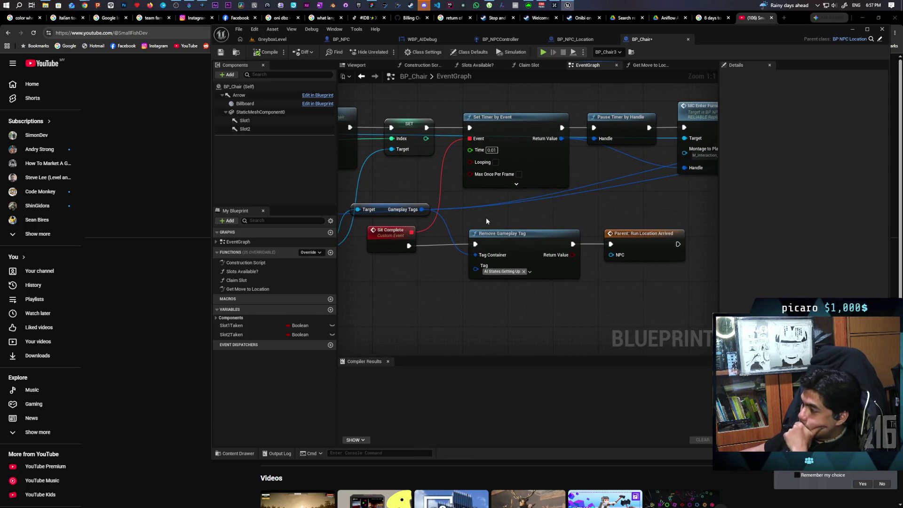
pyautogui.scroll(-2, 493, 217)
pyautogui.scroll(-1, 482, 197)
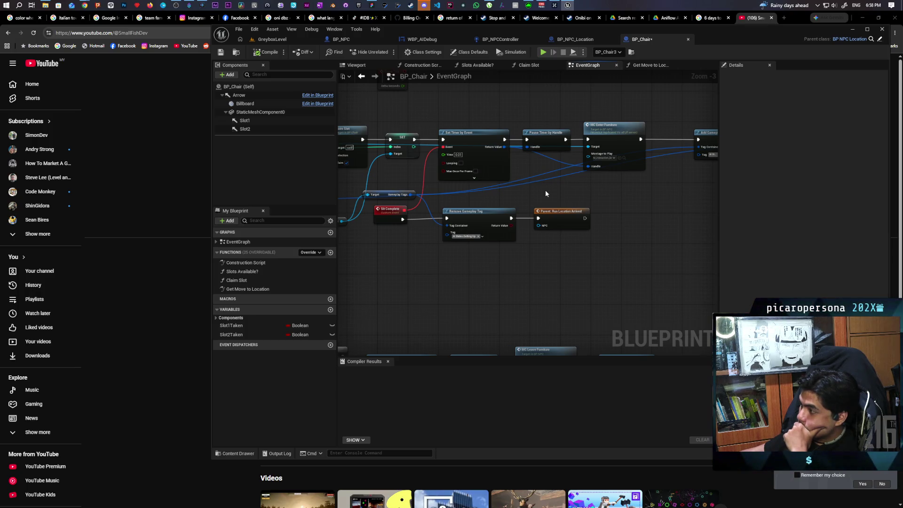
pyautogui.moveTo(382, 250)
pyautogui.mouseDown()
pyautogui.moveTo(595, 210)
pyautogui.moveTo(560, 214)
pyautogui.mouseUp()
pyautogui.click(601, 280)
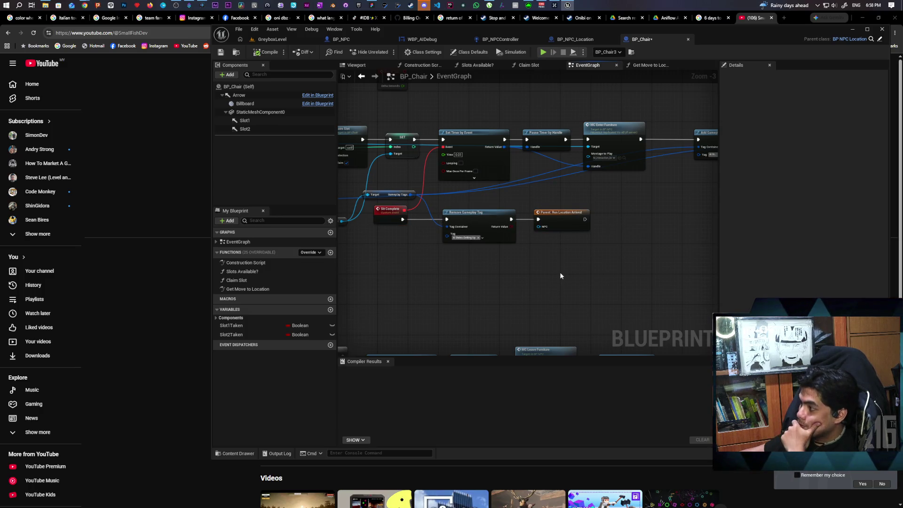
pyautogui.moveTo(432, 284)
pyautogui.mouseDown()
pyautogui.moveTo(657, 272)
pyautogui.moveTo(540, 262)
pyautogui.mouseUp()
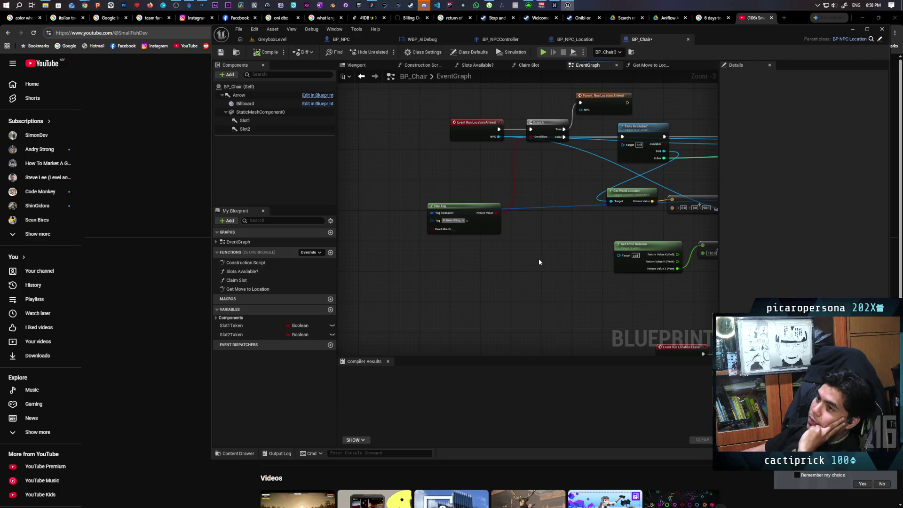
pyautogui.scroll(-5, 538, 261)
pyautogui.scroll(4, 473, 238)
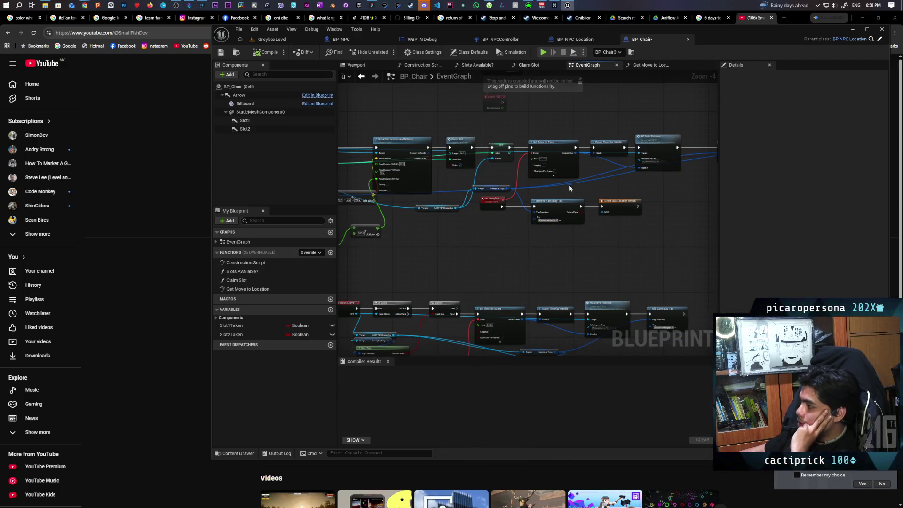
pyautogui.scroll(3, 514, 237)
pyautogui.moveTo(564, 203); pyautogui.dragTo(570, 153)
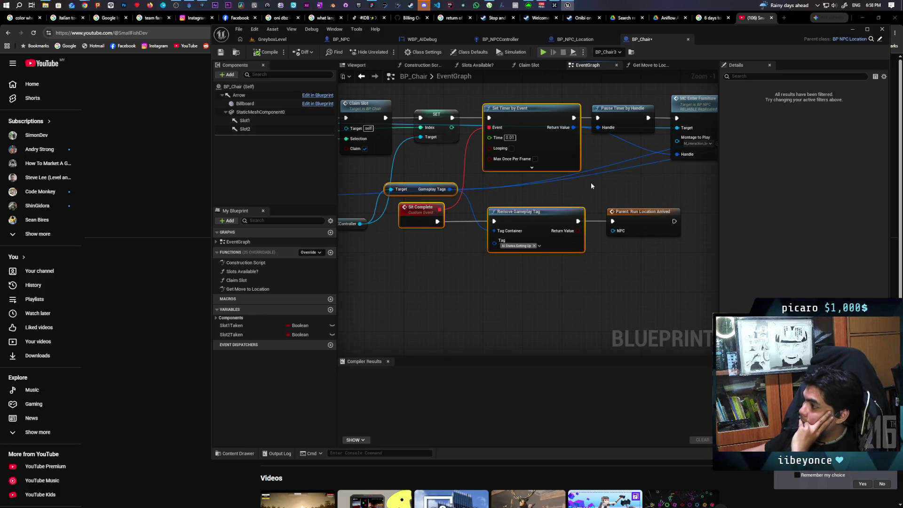
pyautogui.moveTo(480, 276); pyautogui.dragTo(541, 164)
pyautogui.click(612, 199)
pyautogui.scroll(-4, 611, 198)
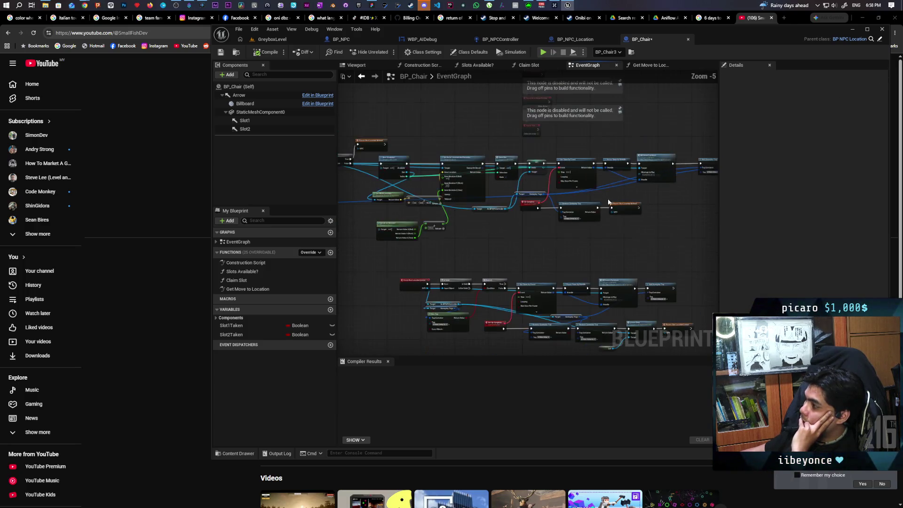
pyautogui.moveTo(438, 185); pyautogui.dragTo(533, 186)
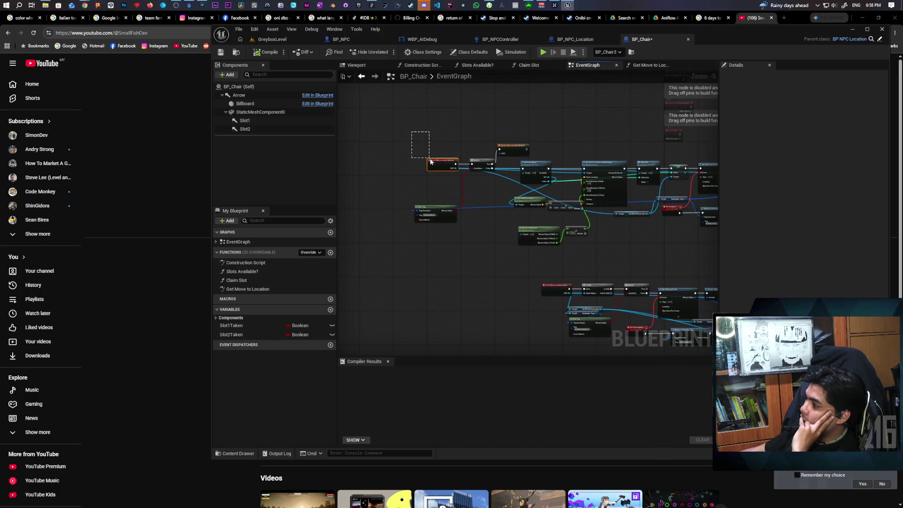
pyautogui.moveTo(475, 208); pyautogui.dragTo(419, 218)
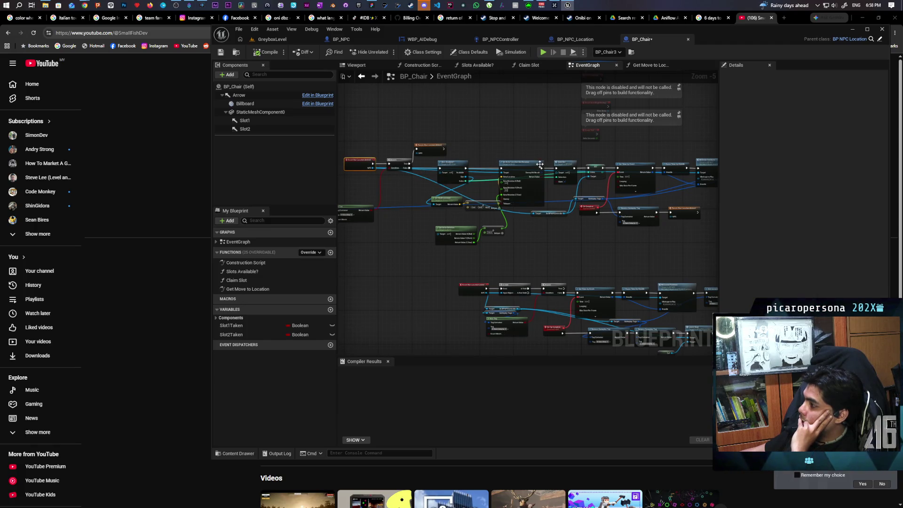
pyautogui.scroll(4, 537, 164)
pyautogui.click(500, 210)
pyautogui.moveTo(500, 210)
pyautogui.mouseDown()
pyautogui.moveTo(716, 225)
pyautogui.moveTo(651, 237)
pyautogui.moveTo(701, 233)
pyautogui.mouseUp()
pyautogui.scroll(-2, 651, 236)
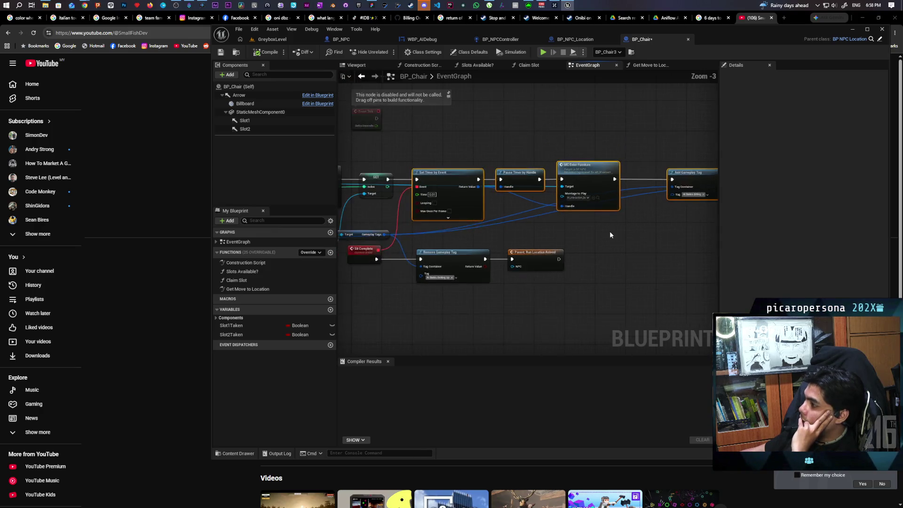
pyautogui.moveTo(494, 186); pyautogui.dragTo(532, 164)
pyautogui.moveTo(421, 283); pyautogui.dragTo(654, 230)
pyautogui.click(654, 231)
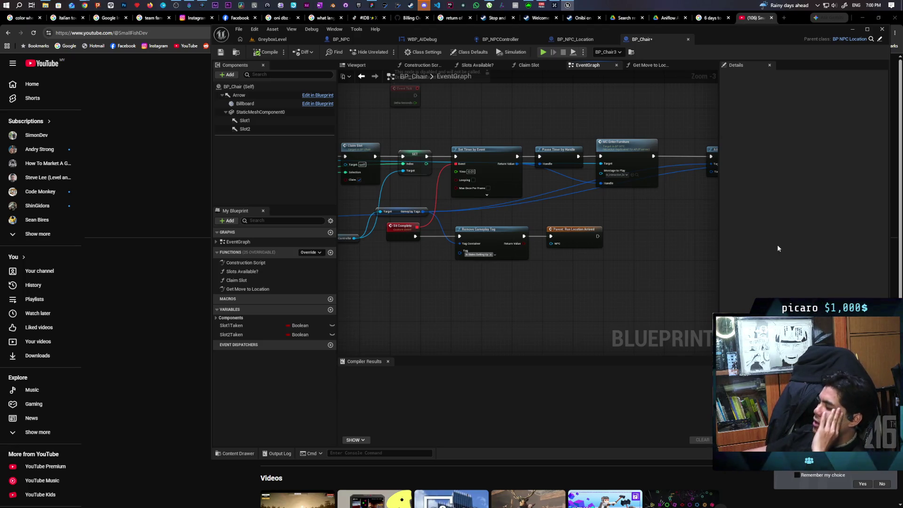
pyautogui.scroll(-2, 542, 258)
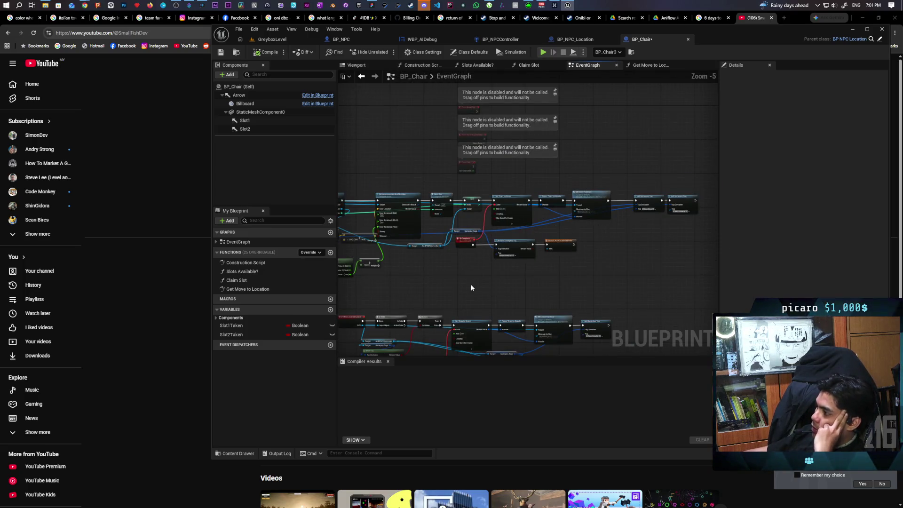
pyautogui.scroll(-1, 531, 266)
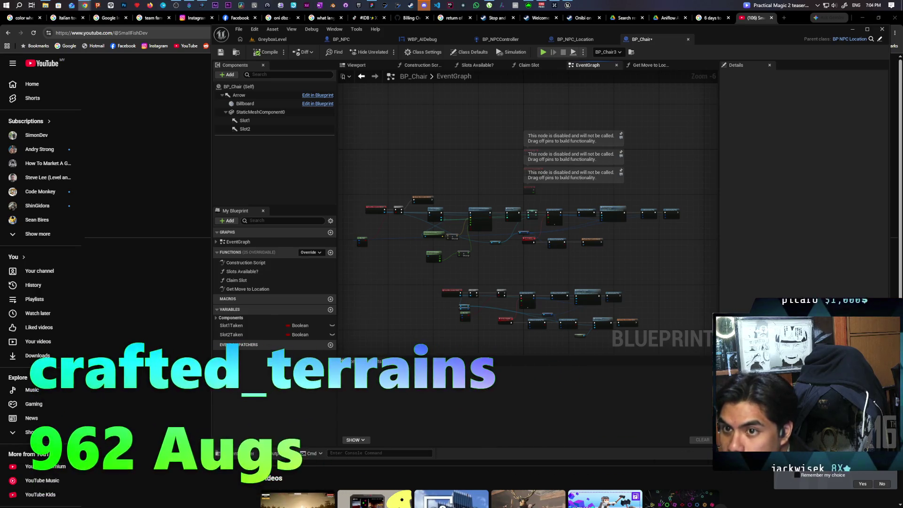
pyautogui.hotkey('alt', 'Tab')
pyautogui.doubleClick(464, 117)
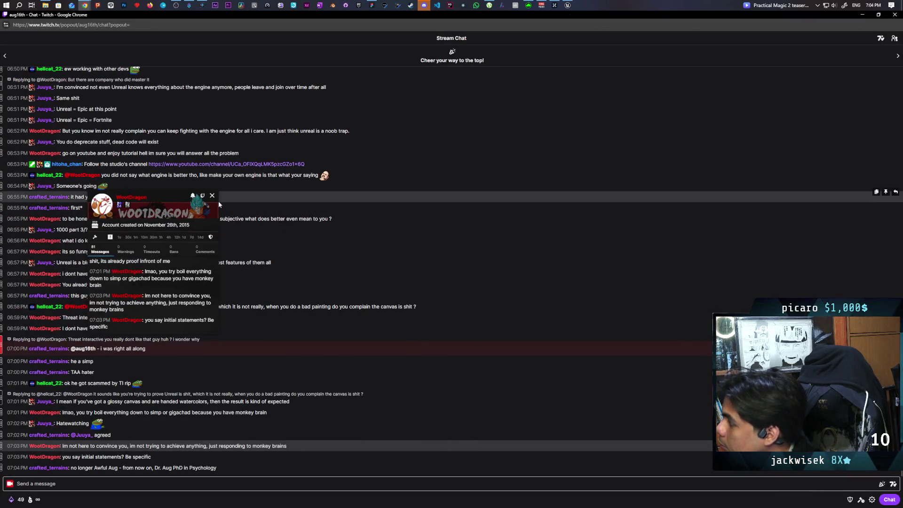
# Scroll down through the chatter's earlier messages in the user card history.
pyautogui.moveTo(181, 197); pyautogui.dragTo(215, 185)
pyautogui.scroll(10, 219, 273)
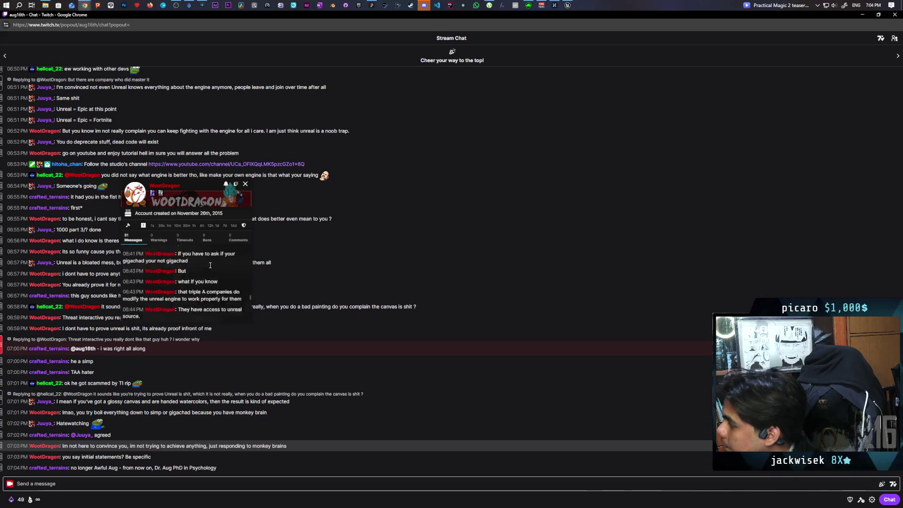
pyautogui.scroll(-5, 219, 273)
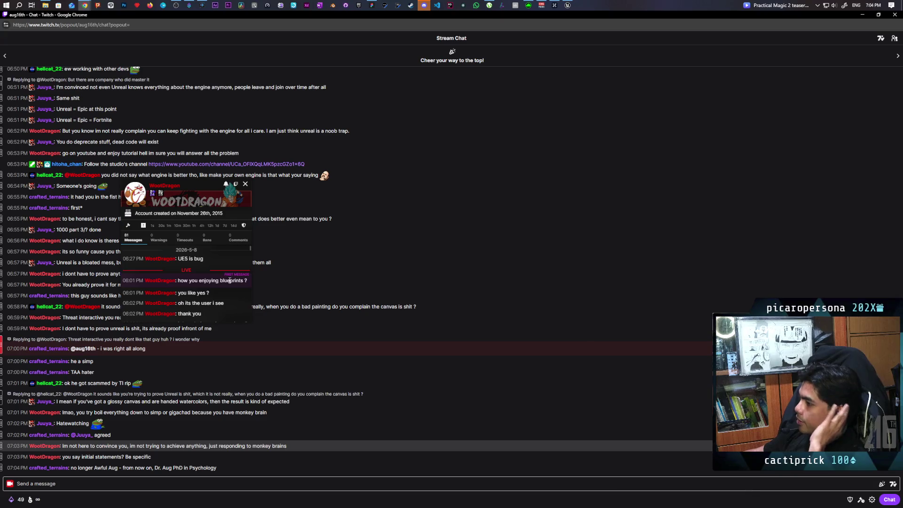
pyautogui.scroll(-1, 235, 266)
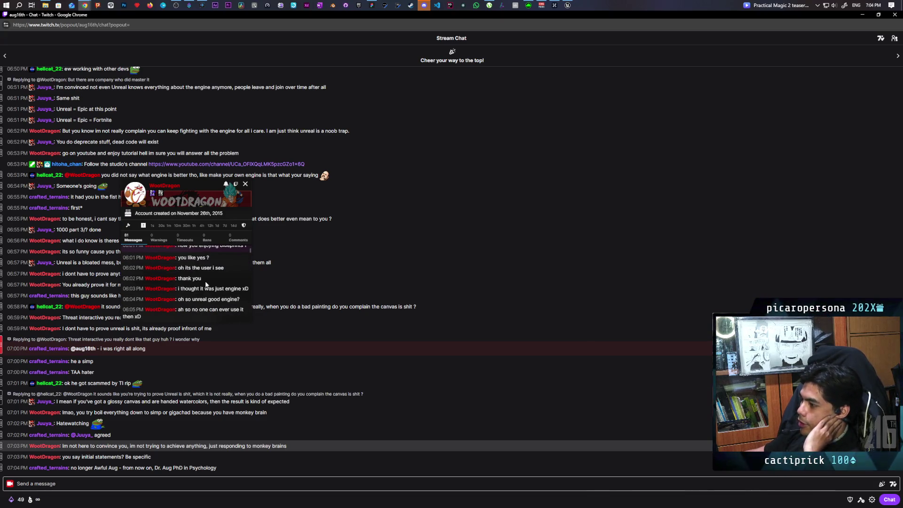
pyautogui.scroll(-2, 217, 285)
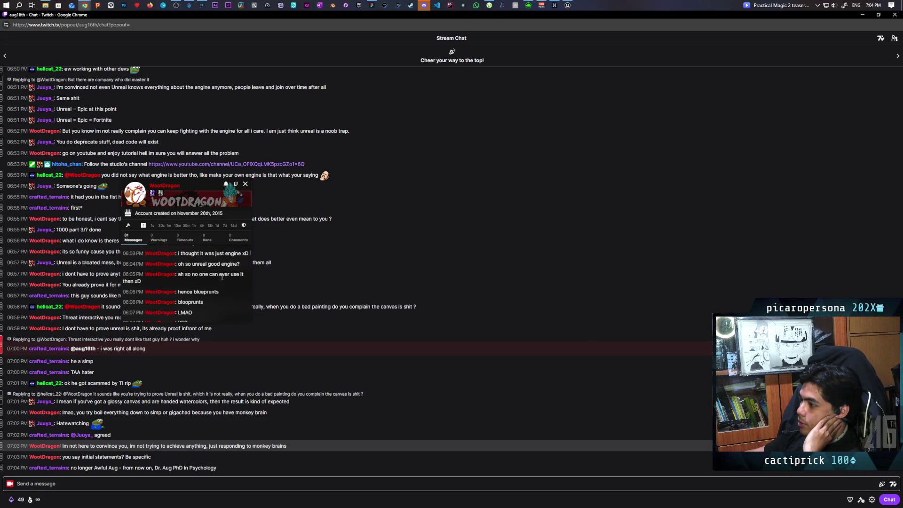
pyautogui.scroll(1, 211, 289)
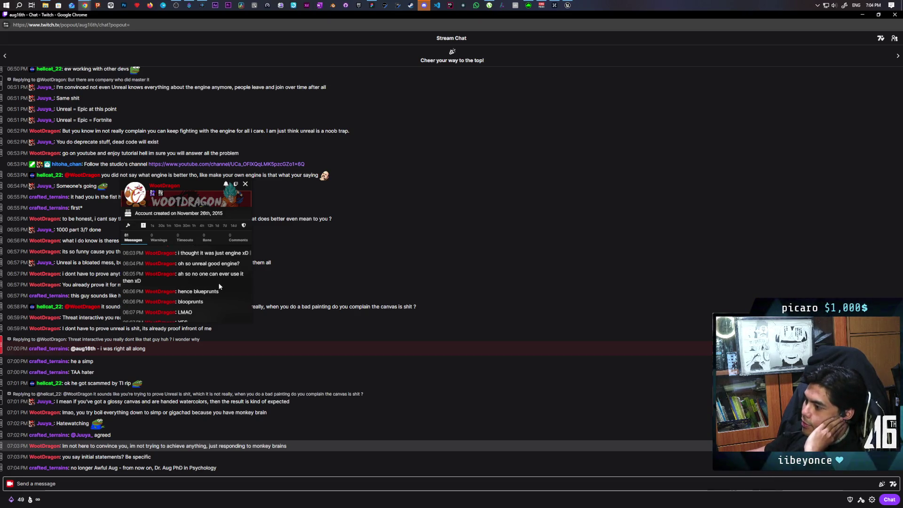
pyautogui.scroll(-3, 219, 287)
pyautogui.scroll(-2, 219, 286)
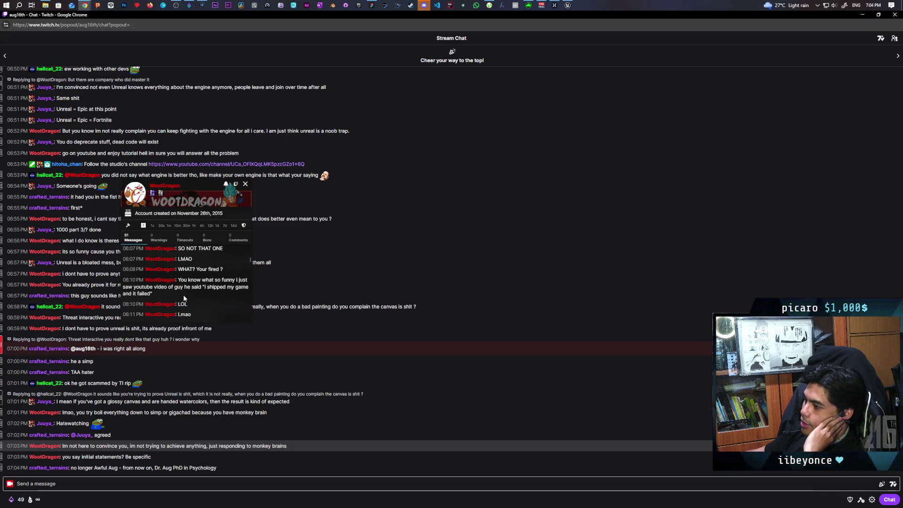
pyautogui.scroll(2, 200, 289)
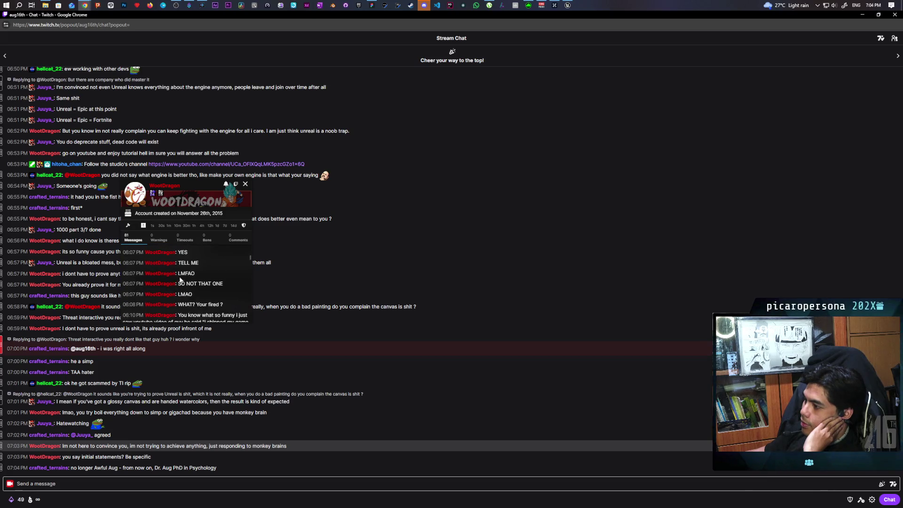
pyautogui.scroll(-2, 193, 287)
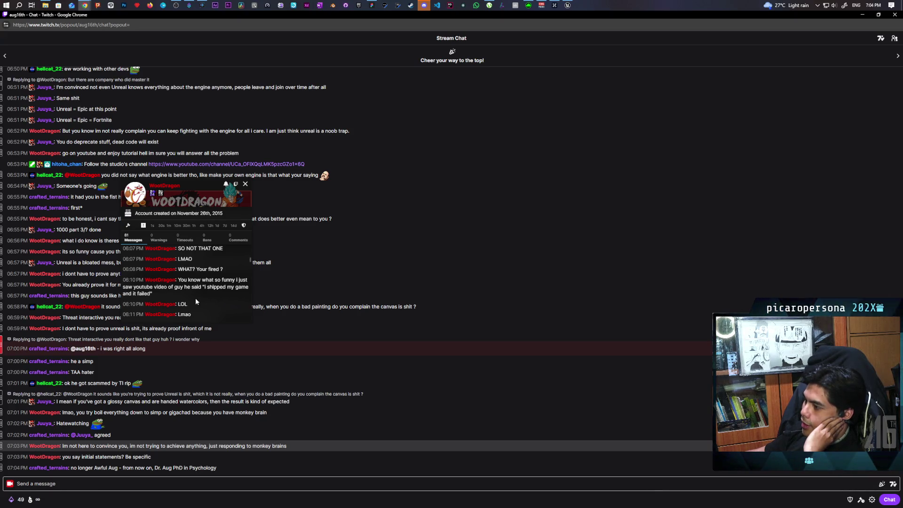
pyautogui.scroll(-2, 161, 296)
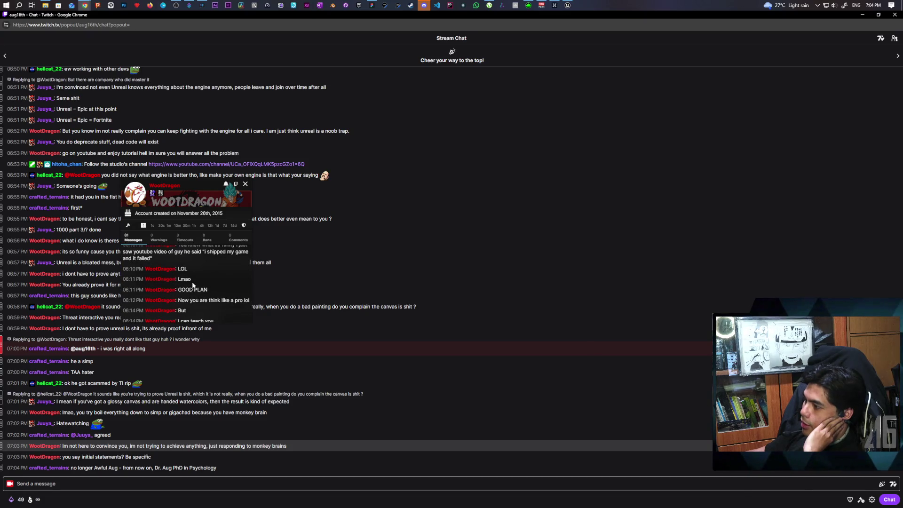
# Read on to 06:28 PM and select the message 'After you ship game, you will agree with me'.
pyautogui.scroll(-2, 230, 280)
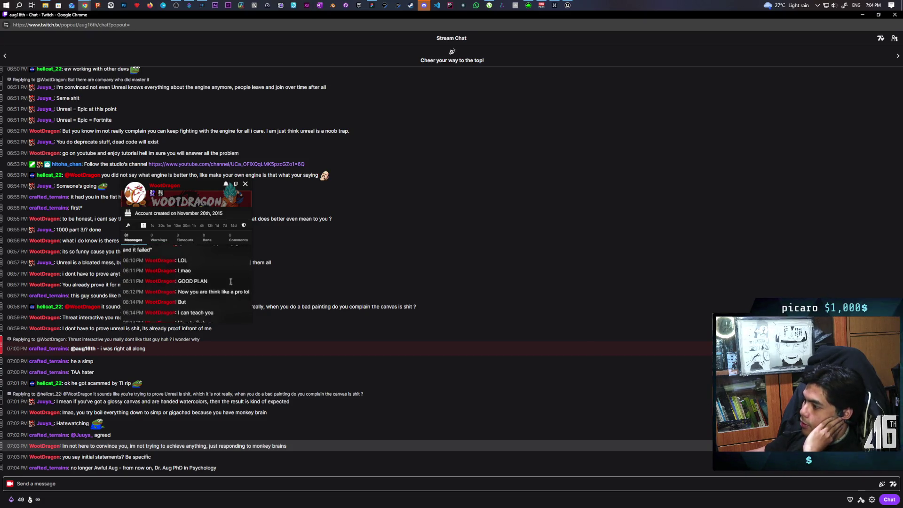
pyautogui.scroll(-1, 225, 267)
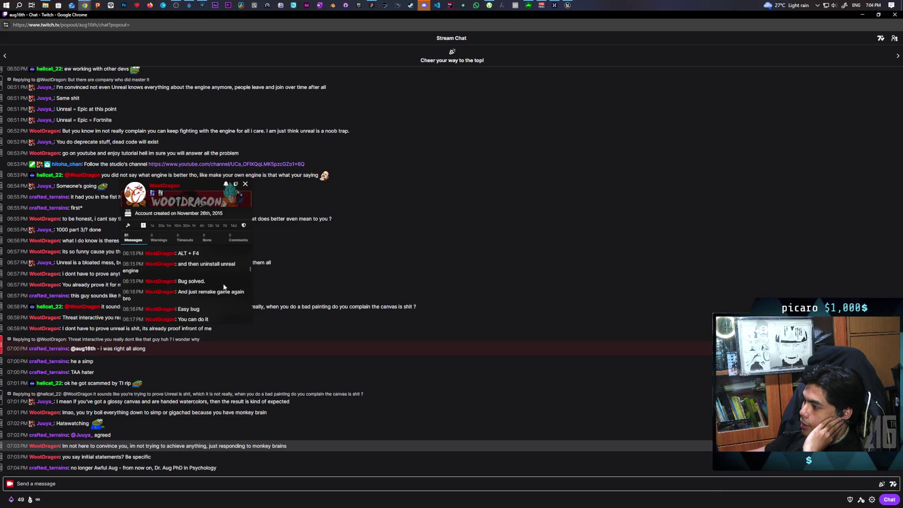
pyautogui.scroll(-3, 218, 287)
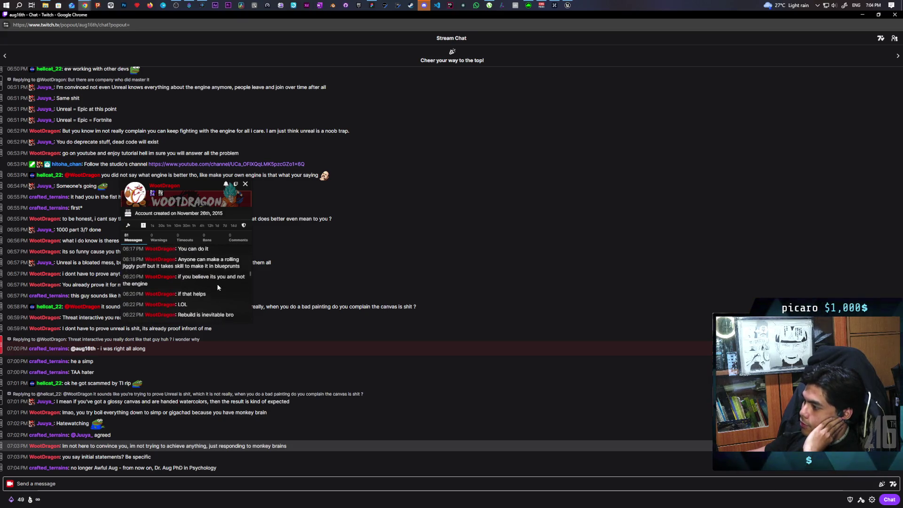
pyautogui.scroll(-2, 215, 288)
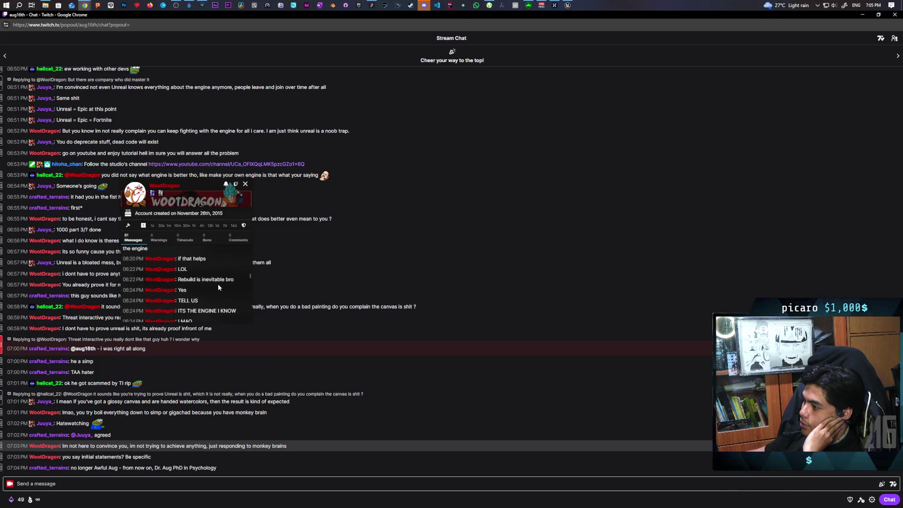
pyautogui.scroll(-1, 215, 296)
pyautogui.scroll(-1, 213, 294)
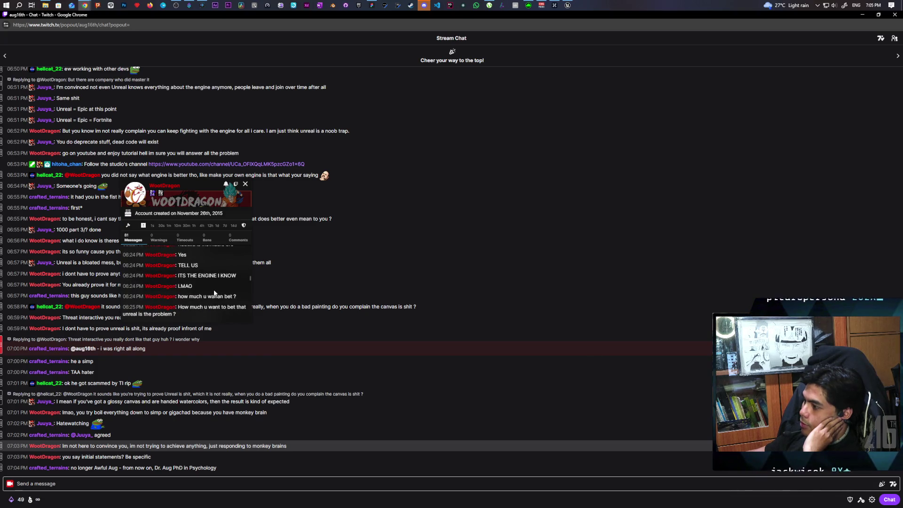
pyautogui.scroll(1, 213, 292)
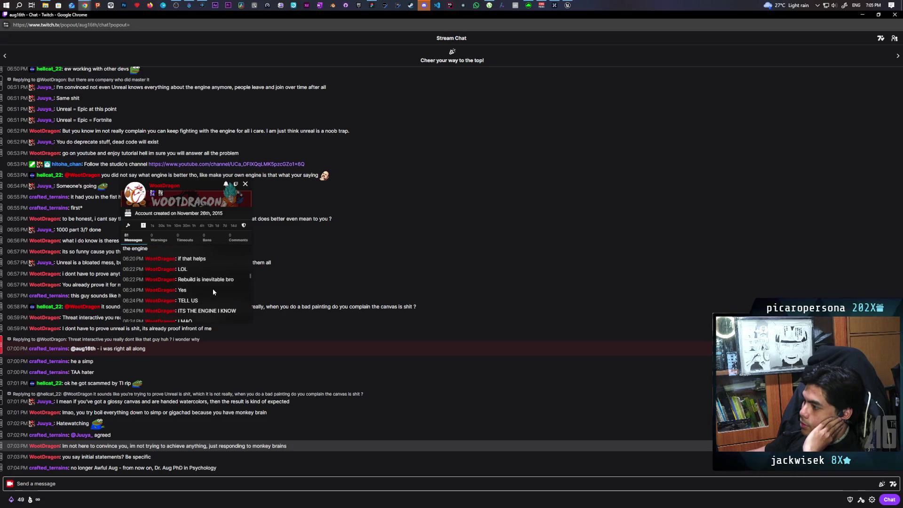
pyautogui.scroll(-1, 218, 292)
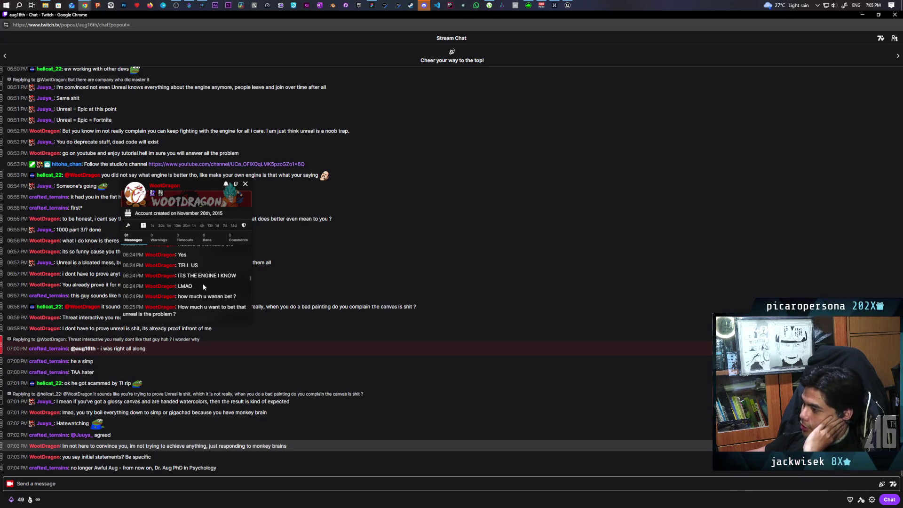
pyautogui.scroll(-1, 208, 286)
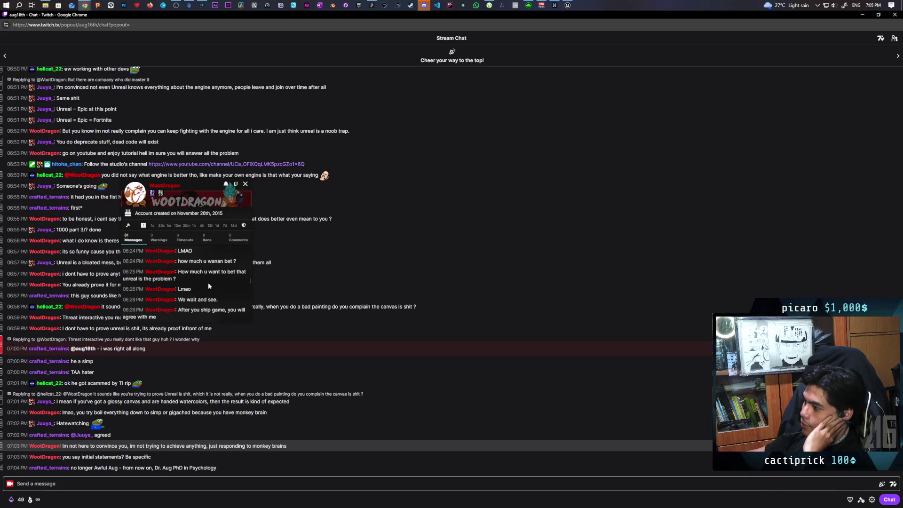
pyautogui.scroll(-2, 229, 285)
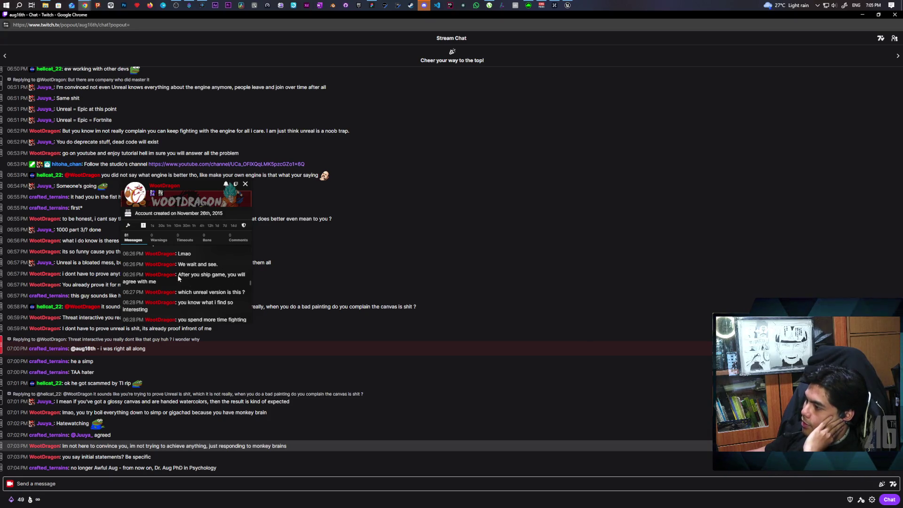
pyautogui.tripleClick(242, 279)
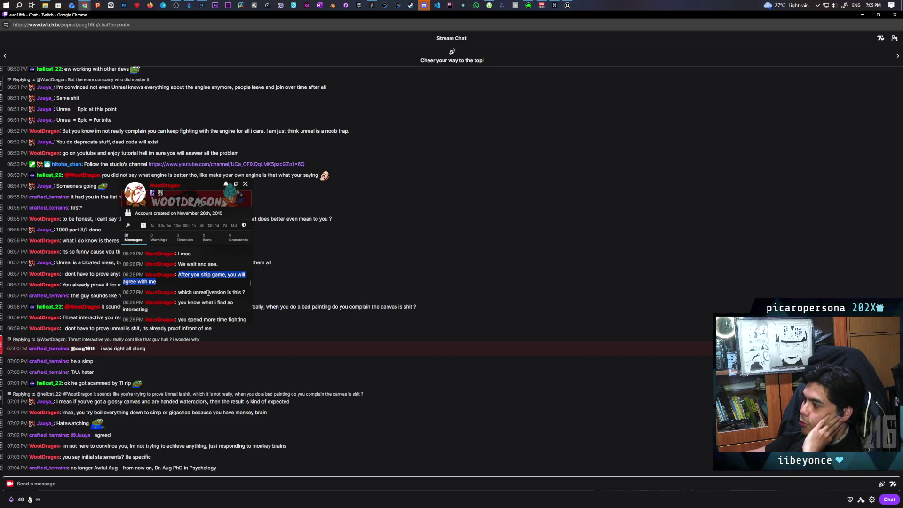
# Scroll the user card history further down to the 06:31–06:35 PM messages.
pyautogui.scroll(-1, 205, 305)
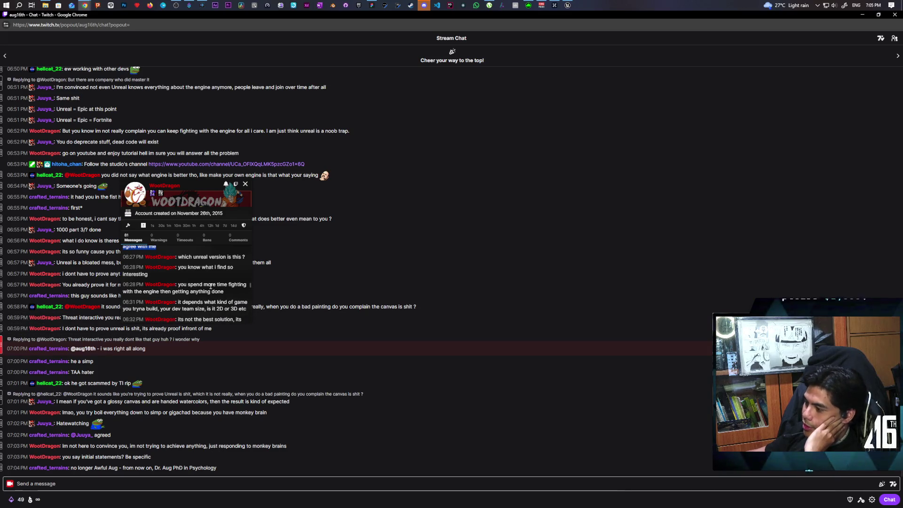
pyautogui.scroll(-2, 218, 283)
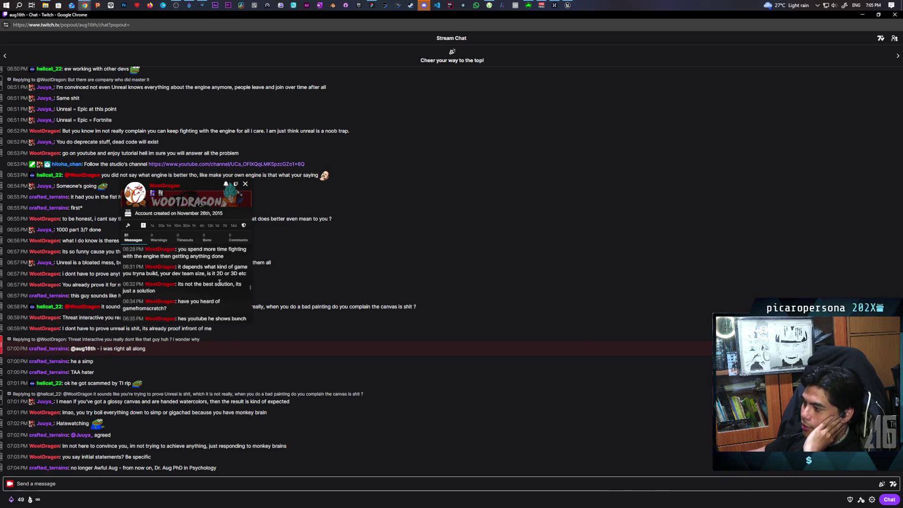
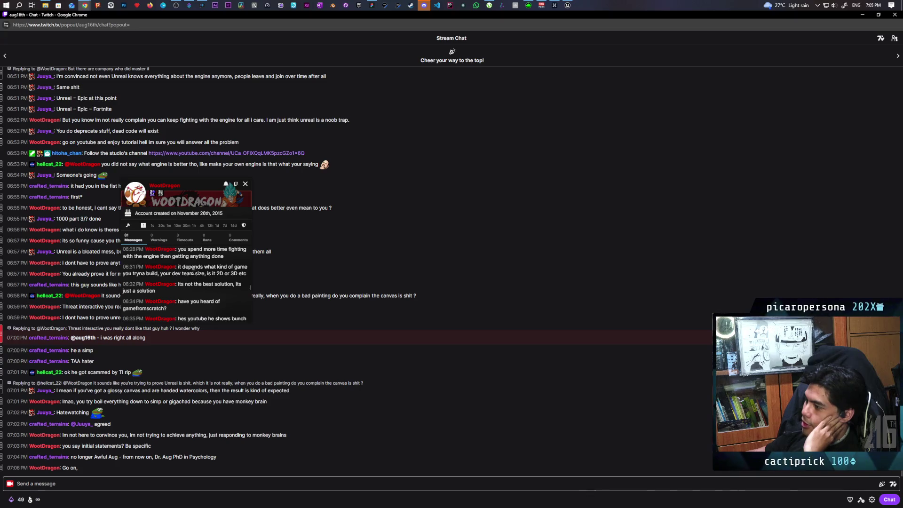
pyautogui.scroll(-2, 231, 287)
pyautogui.scroll(2, 224, 294)
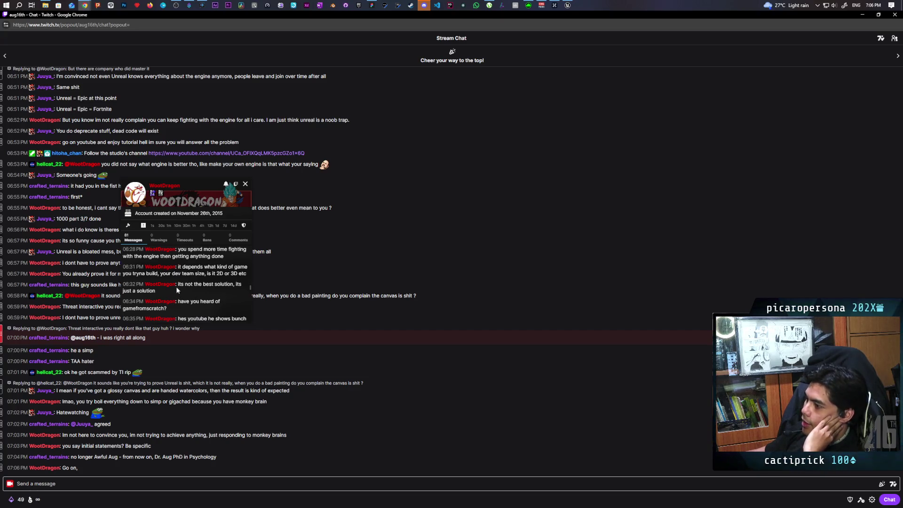
pyautogui.scroll(-1, 228, 286)
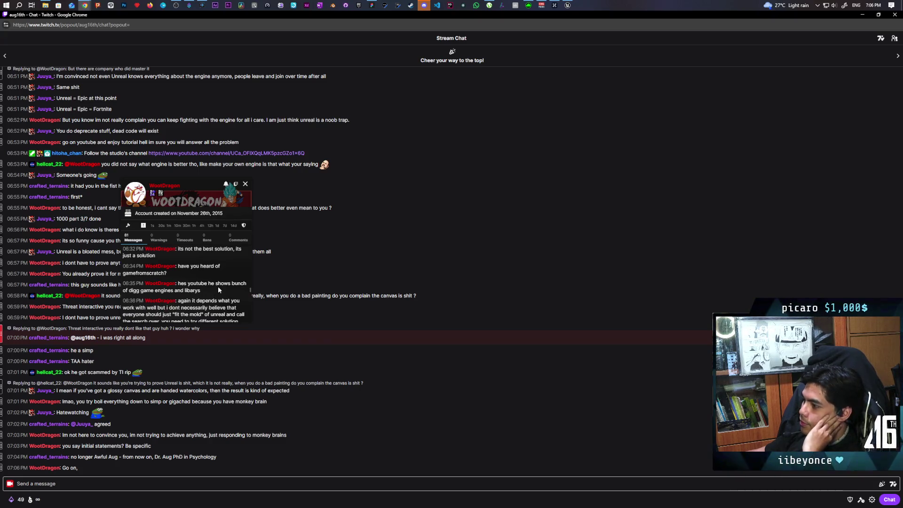
pyautogui.scroll(-1, 219, 287)
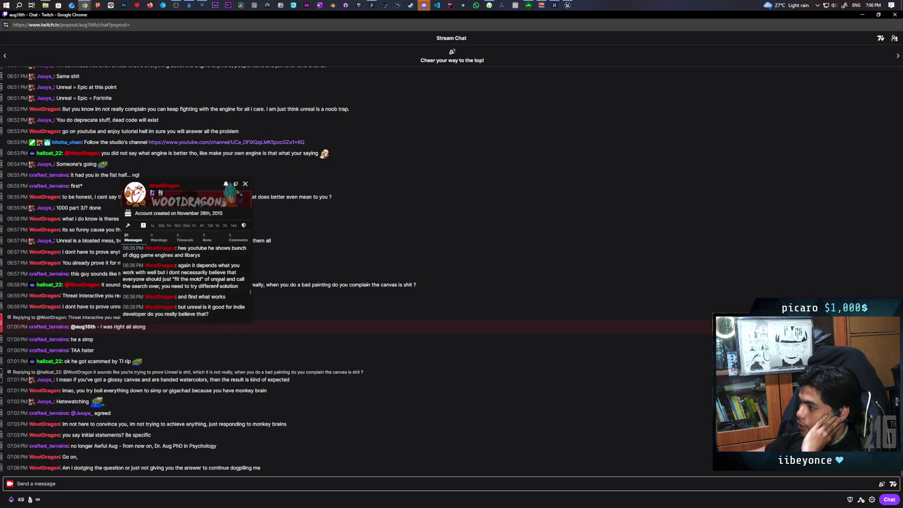
pyautogui.scroll(-1, 221, 291)
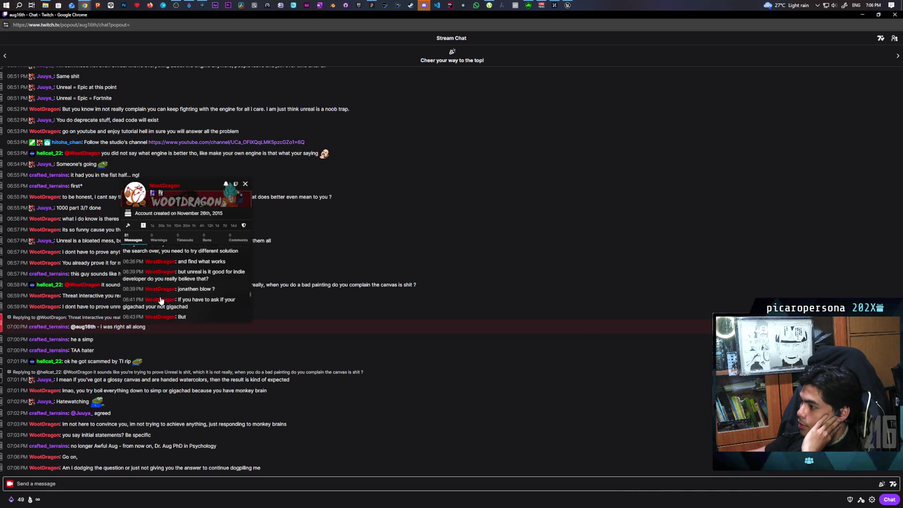
pyautogui.moveTo(178, 272); pyautogui.dragTo(224, 279)
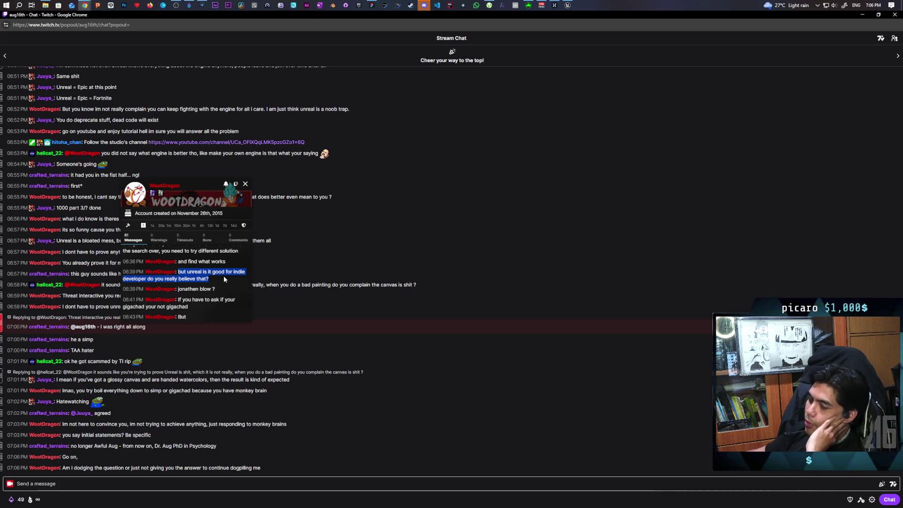
# Clear the highlight on the indie developer message in the user card.
pyautogui.click(219, 277)
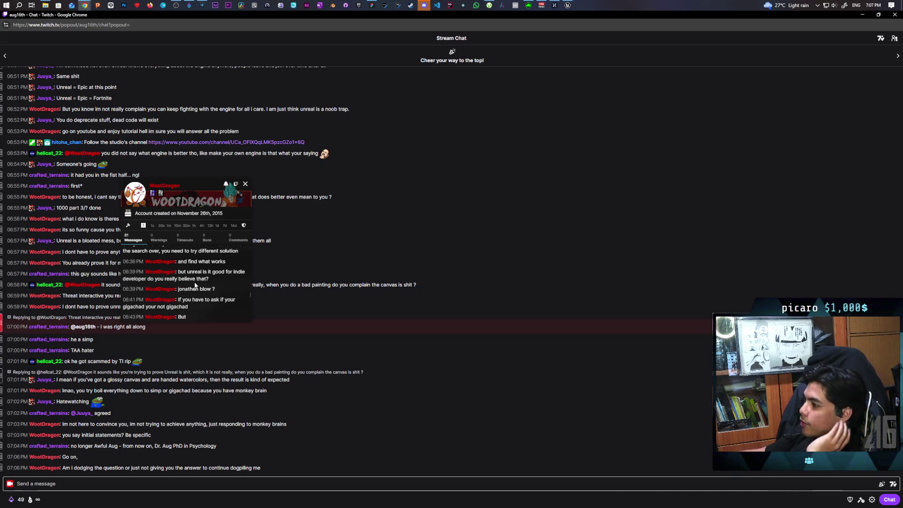
# Scroll further and briefly highlight, then unhighlight, the 06:46 message about devs understanding the engine.
pyautogui.scroll(-2, 222, 284)
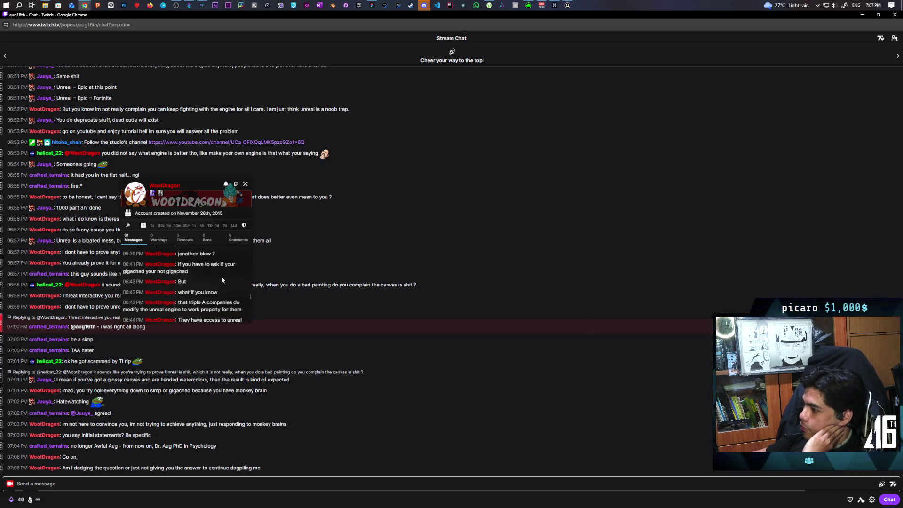
pyautogui.scroll(-2, 228, 281)
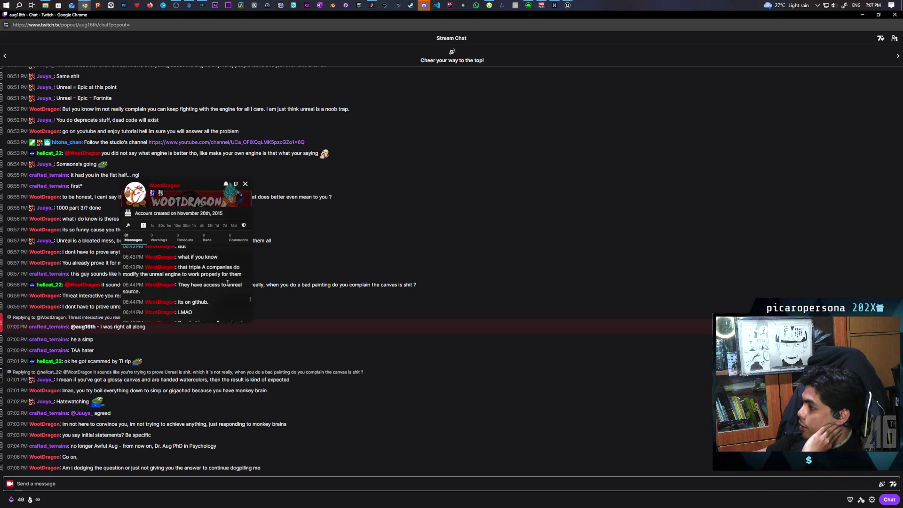
pyautogui.scroll(-1, 221, 282)
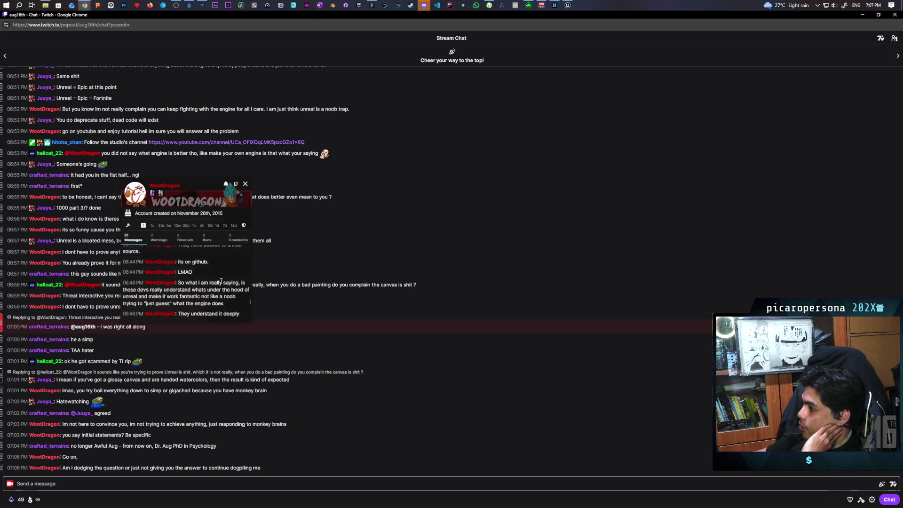
pyautogui.scroll(-1, 214, 270)
pyautogui.moveTo(181, 252)
pyautogui.mouseDown()
pyautogui.moveTo(155, 254)
pyautogui.moveTo(221, 270)
pyautogui.moveTo(201, 283)
pyautogui.mouseUp()
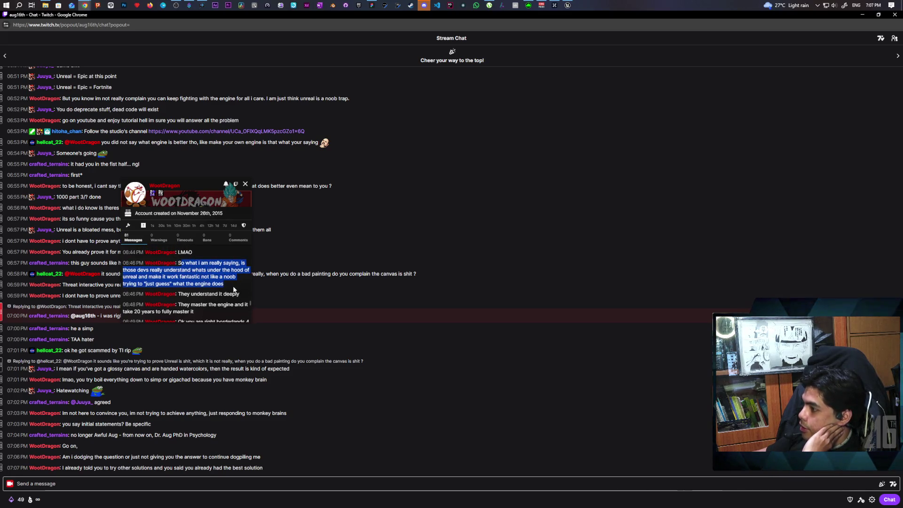
pyautogui.click(223, 283)
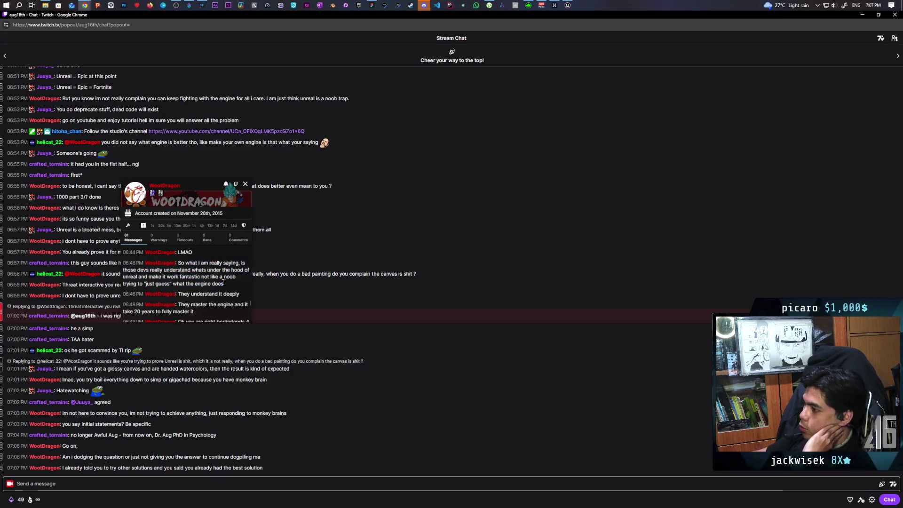
pyautogui.scroll(-1, 230, 277)
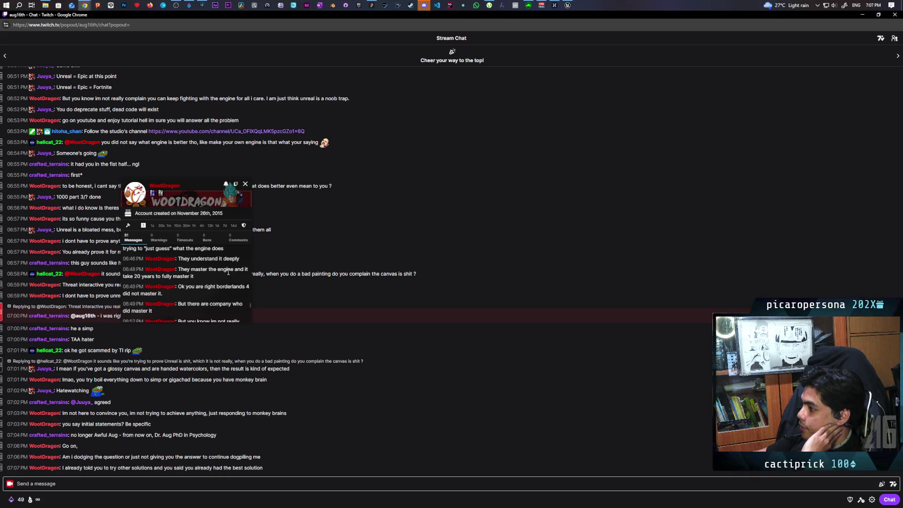
pyautogui.scroll(-1, 229, 268)
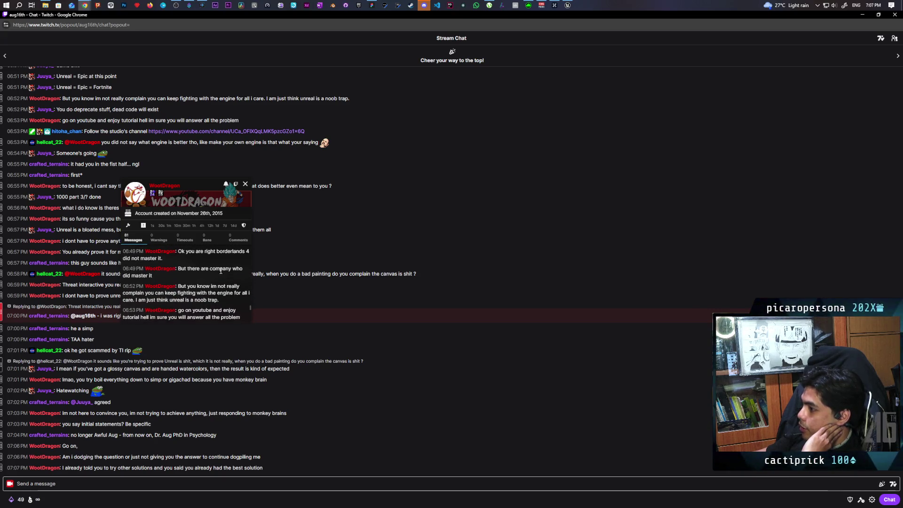
pyautogui.scroll(-1, 214, 271)
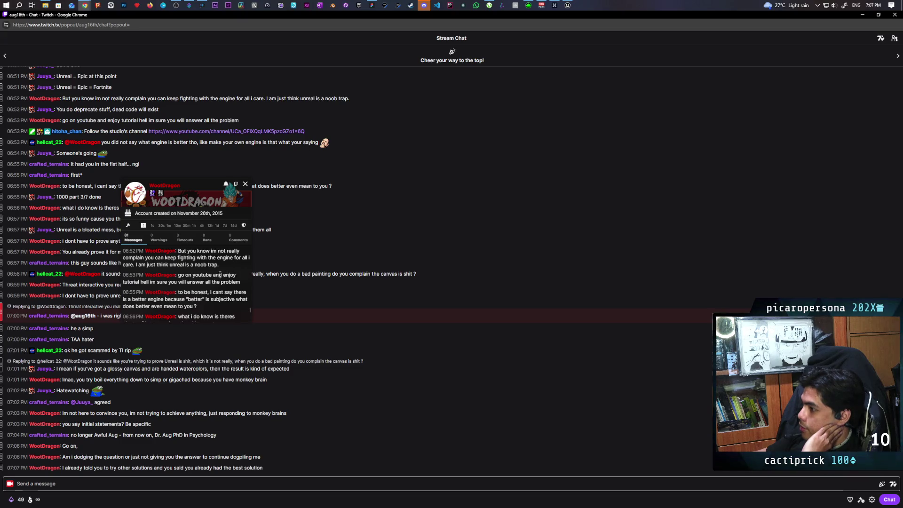
pyautogui.scroll(1, 201, 267)
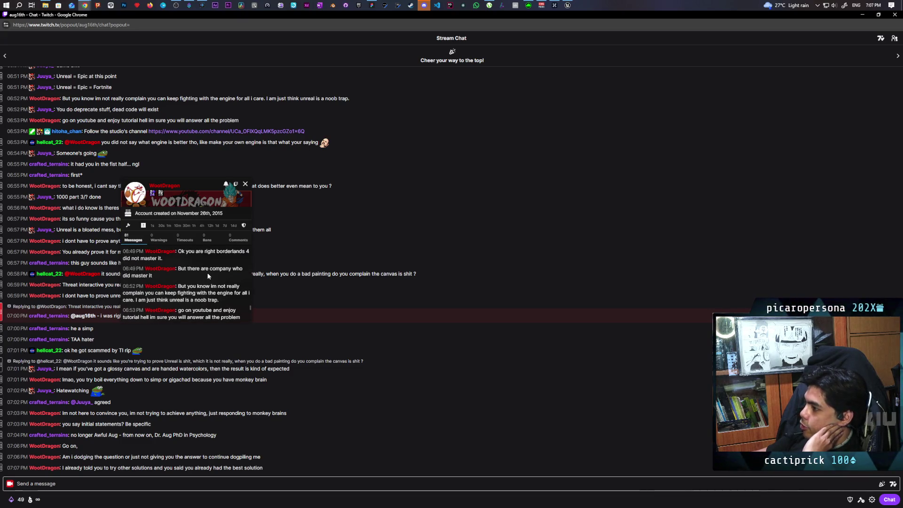
pyautogui.scroll(-1, 212, 273)
pyautogui.scroll(1, 218, 272)
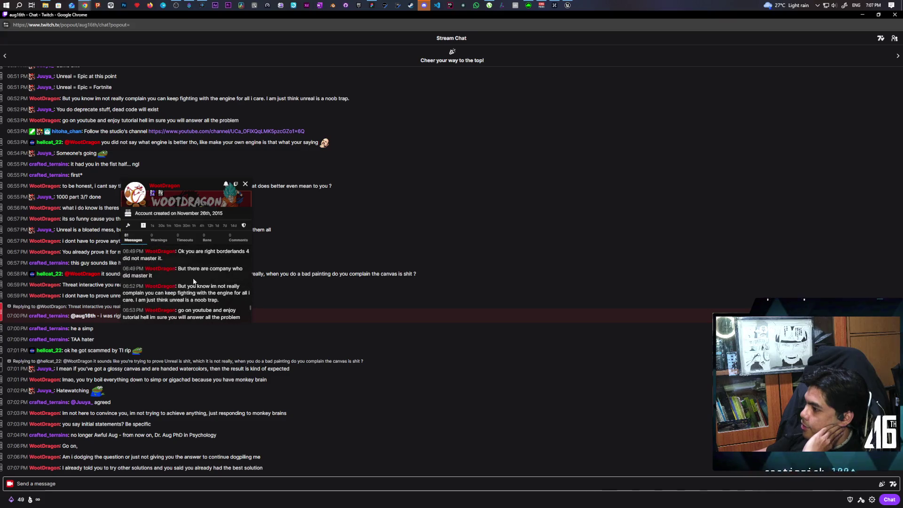
pyautogui.scroll(-1, 194, 281)
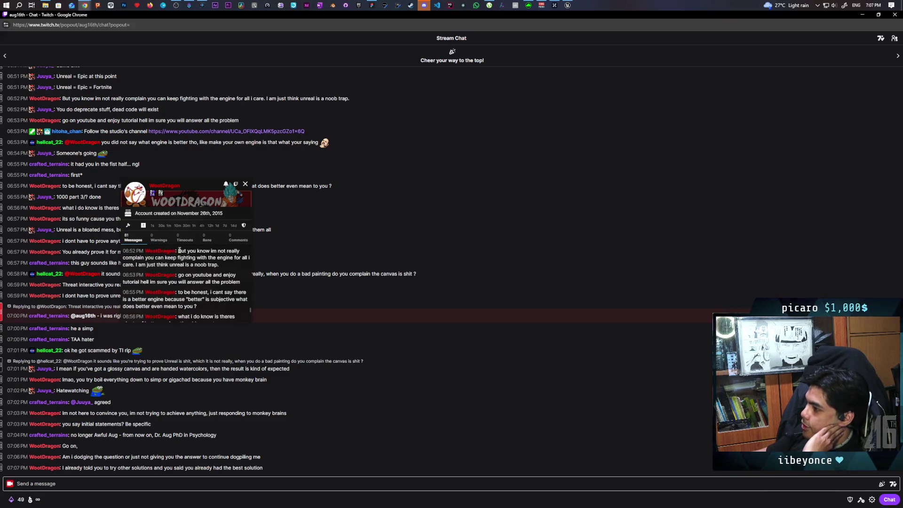
pyautogui.moveTo(179, 251); pyautogui.dragTo(231, 265)
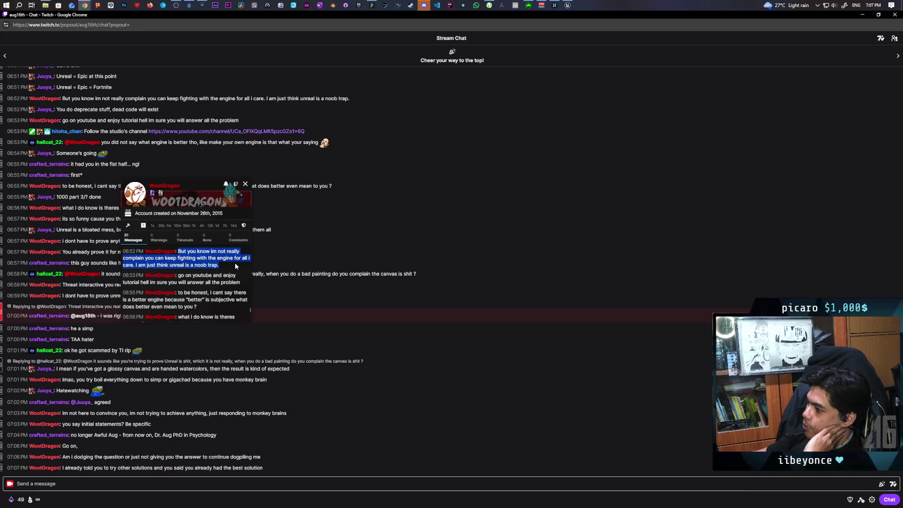
# Clear the highlight on the 06:52 PM noob trap message.
pyautogui.click(148, 266)
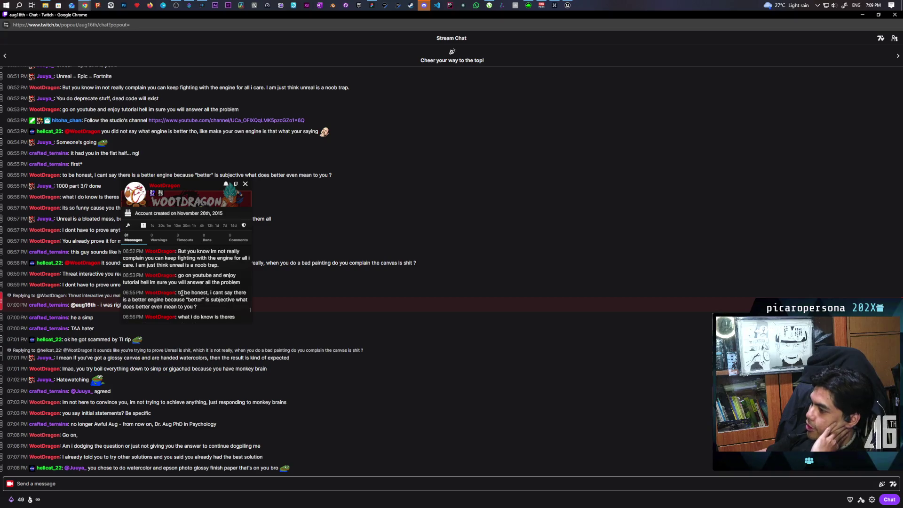
# Highlight the 06:55 PM 'to be honest' message, then the 06:56 PM 'plenty of better engines than blooprunts' message.
pyautogui.moveTo(177, 293)
pyautogui.mouseDown()
pyautogui.moveTo(206, 293)
pyautogui.moveTo(198, 307)
pyautogui.moveTo(183, 299)
pyautogui.moveTo(221, 311)
pyautogui.mouseUp()
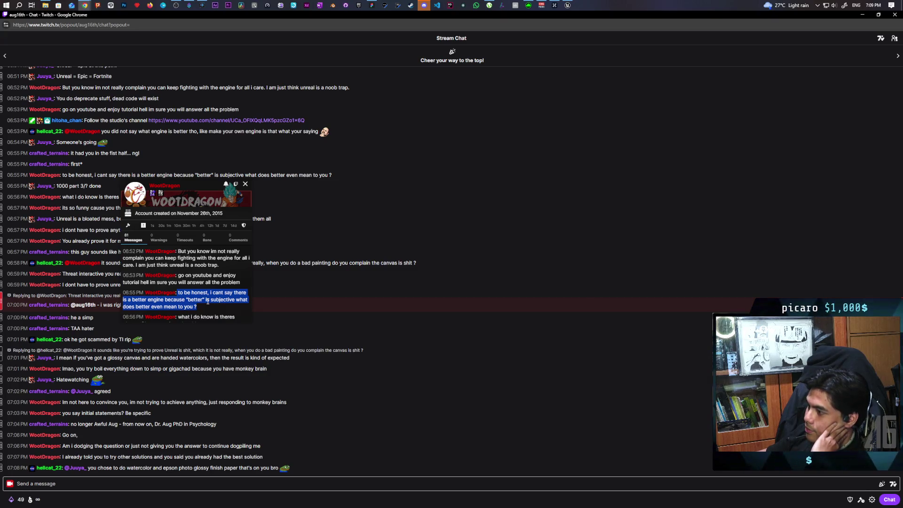
pyautogui.scroll(-1, 231, 299)
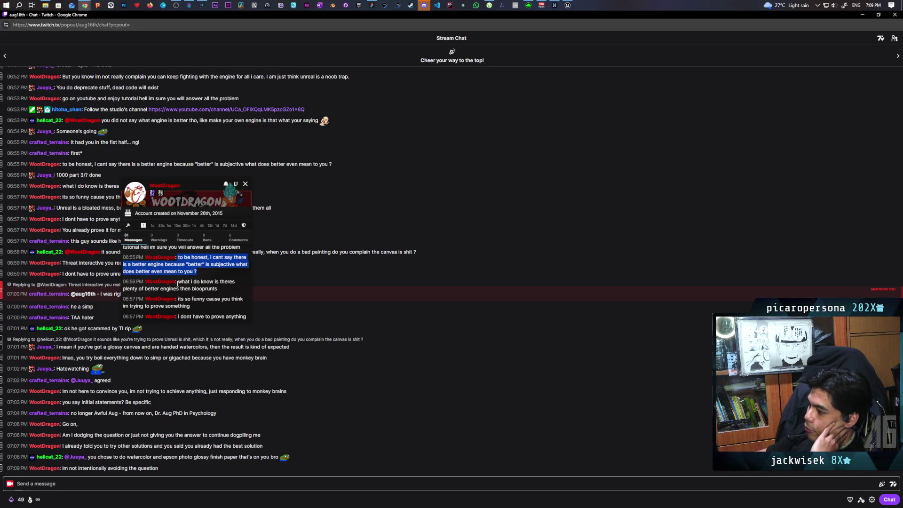
pyautogui.moveTo(178, 282); pyautogui.dragTo(218, 290)
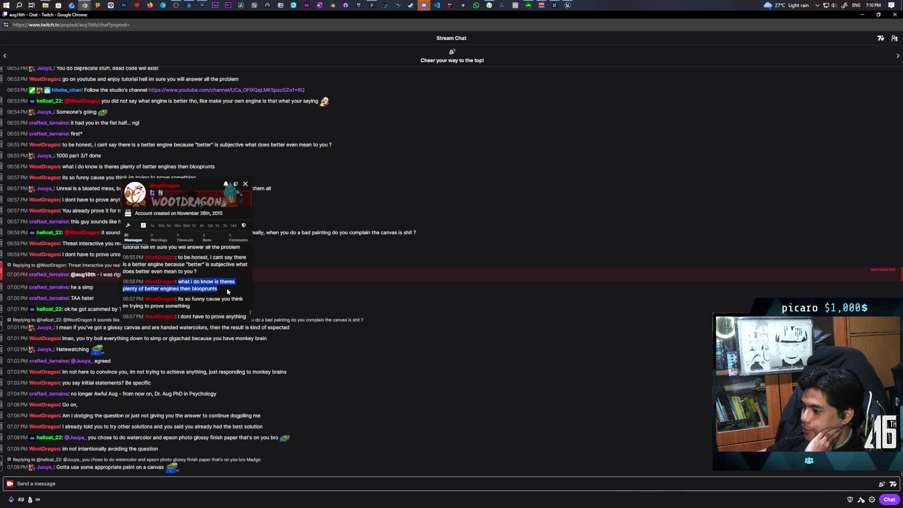
pyautogui.scroll(-1, 227, 289)
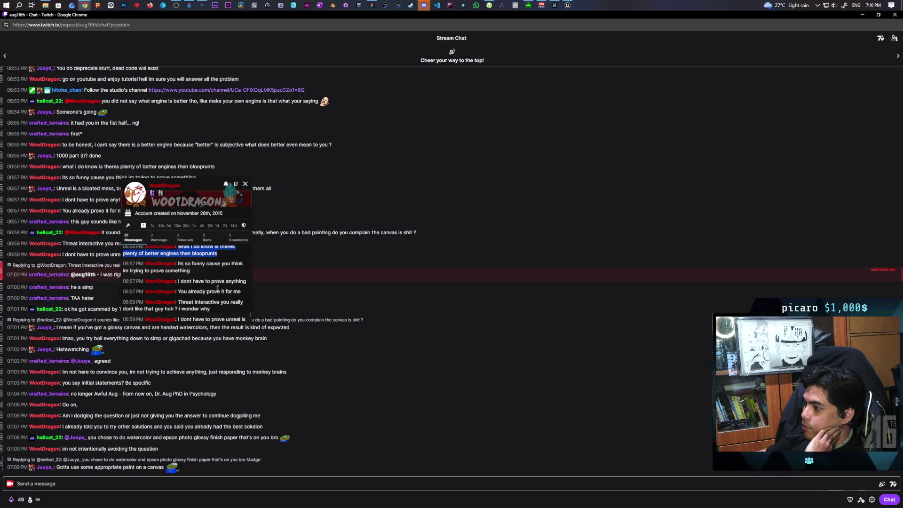
pyautogui.scroll(1, 216, 295)
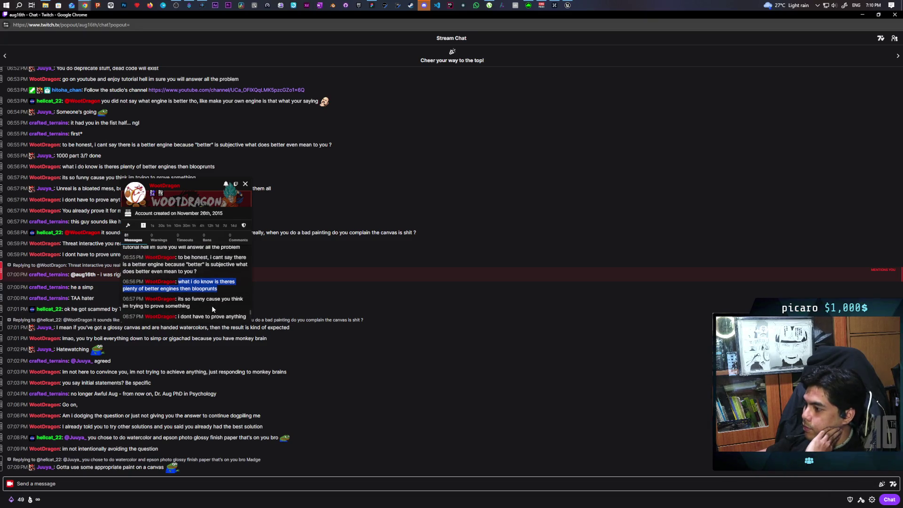